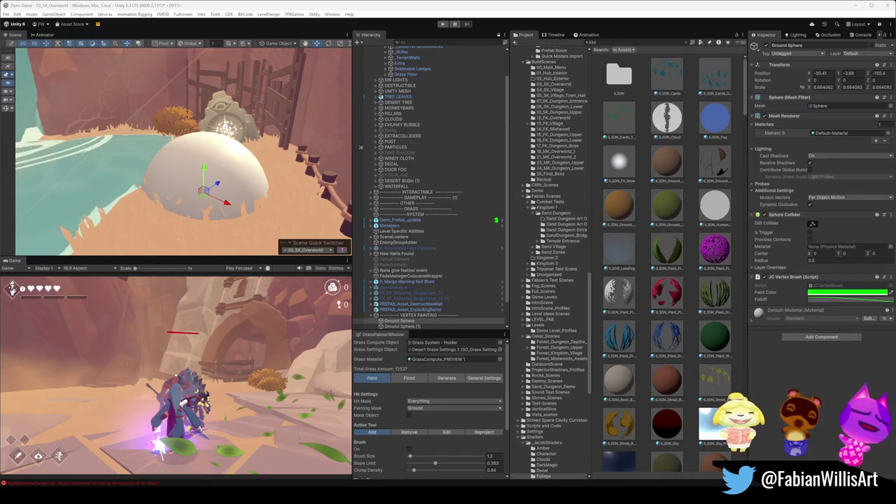
# Step: Select Ground Sphere (1), nudge it slightly and turn its Mesh Renderer back on
pyautogui.moveTo(205, 152)
pyautogui.mouseDown()
pyautogui.moveTo(130, 128)
pyautogui.moveTo(336, 243)
pyautogui.mouseUp()
pyautogui.press('super+shift+s')
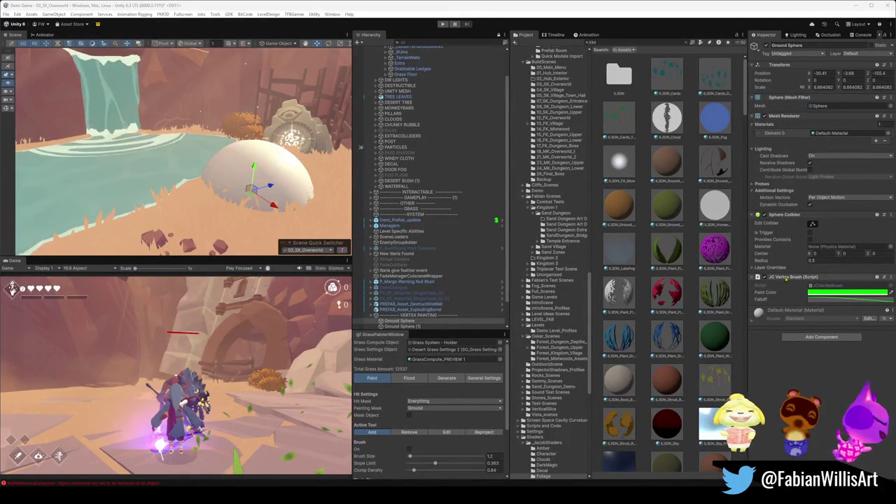
pyautogui.moveTo(250, 198)
pyautogui.mouseDown()
pyautogui.moveTo(261, 178)
pyautogui.moveTo(170, 93)
pyautogui.moveTo(227, 196)
pyautogui.moveTo(171, 179)
pyautogui.moveTo(184, 196)
pyautogui.mouseUp()
pyautogui.click(261, 178)
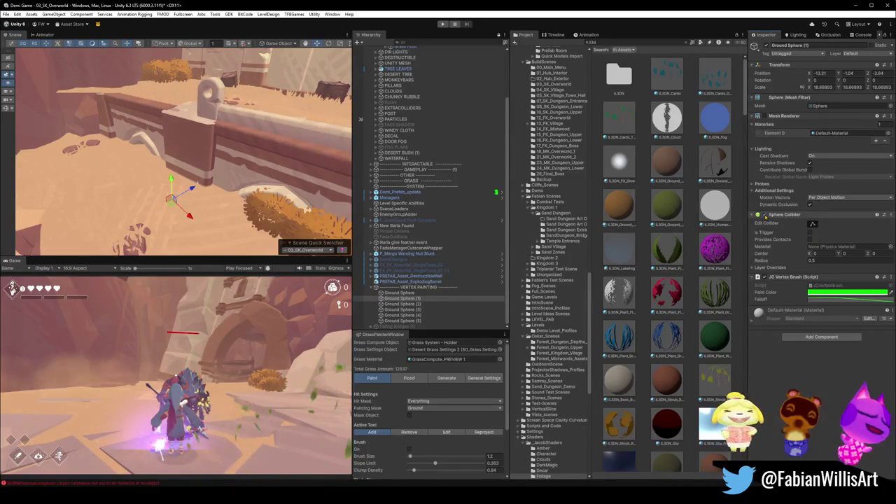
pyautogui.moveTo(171, 200)
pyautogui.mouseDown()
pyautogui.moveTo(179, 201)
pyautogui.moveTo(176, 168)
pyautogui.moveTo(178, 199)
pyautogui.mouseUp()
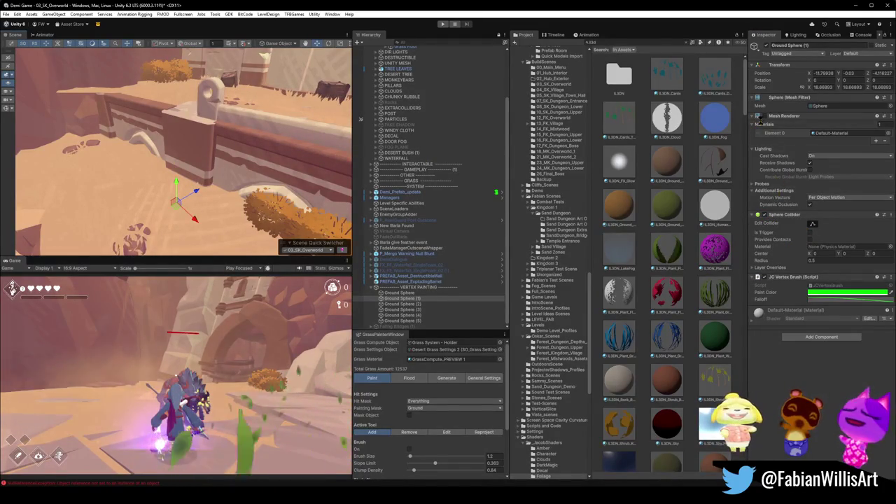
pyautogui.click(765, 115)
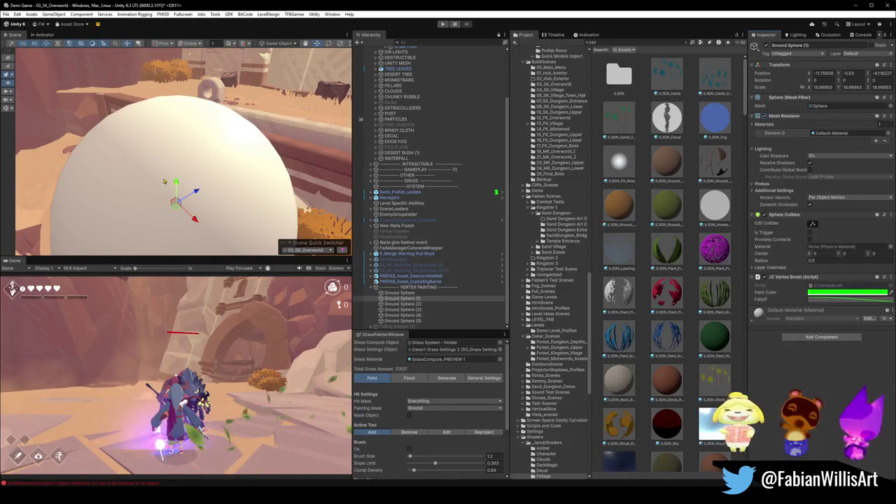
# Step: Sink Ground Sphere (1) to about Y -4.48 and select DK_Terrain_03.016
pyautogui.moveTo(177, 183); pyautogui.dragTo(177, 219)
pyautogui.moveTo(100, 163); pyautogui.dragTo(183, 190)
pyautogui.click(187, 193)
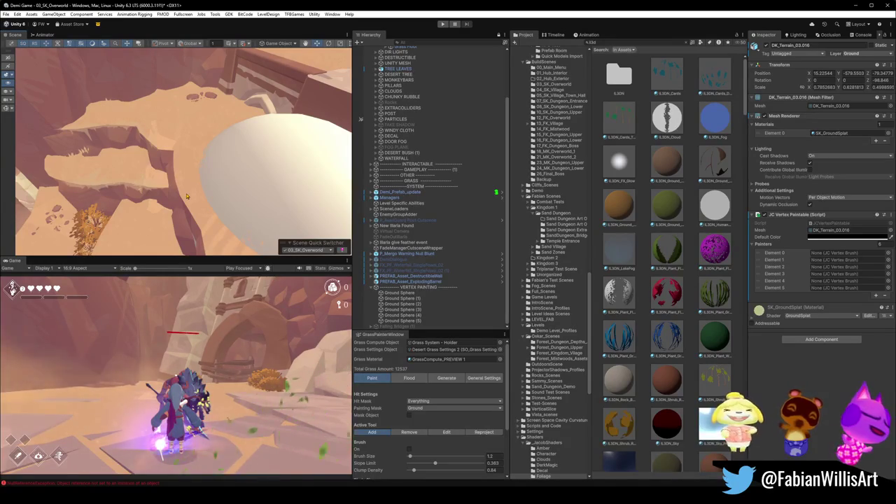
# Step: Select and frame Ground Sphere, terrain.015 and floor.001 in the Scene view
pyautogui.moveTo(187, 197); pyautogui.dragTo(281, 195)
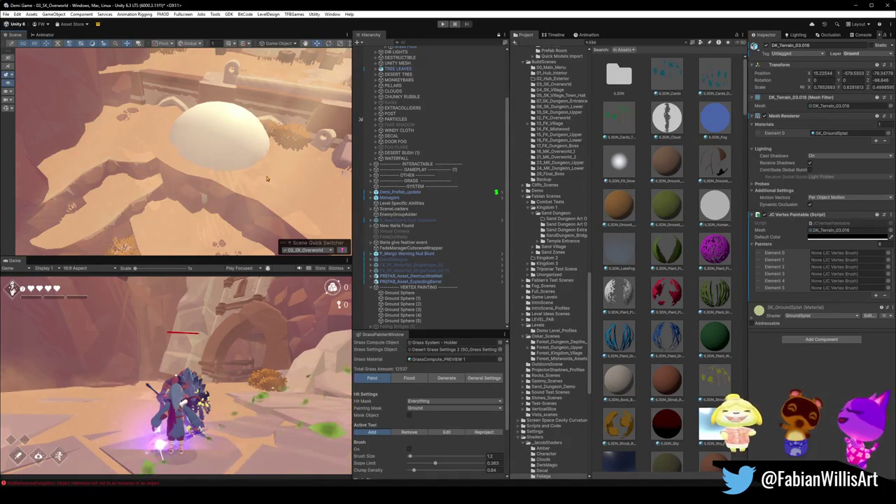
pyautogui.click(399, 292)
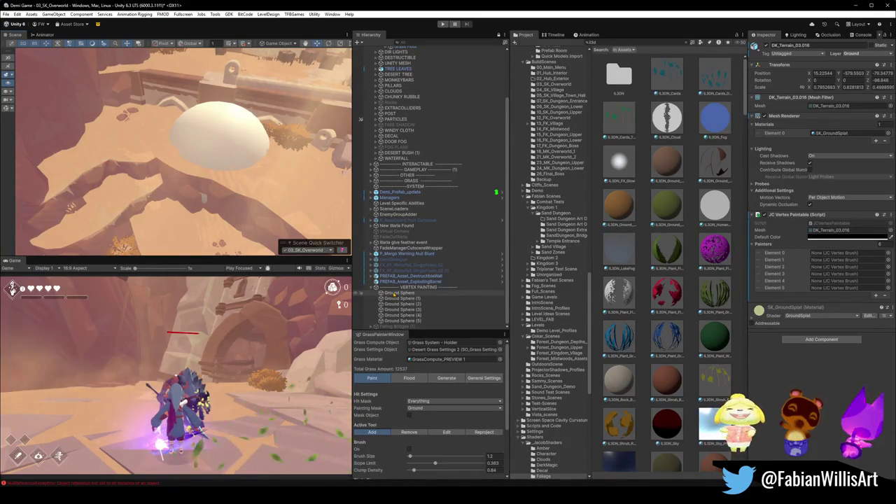
pyautogui.press('f')
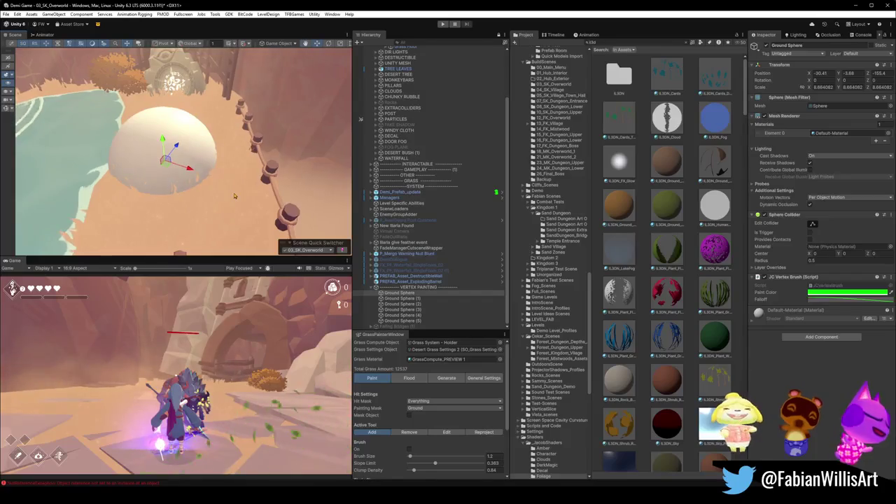
pyautogui.click(225, 210)
pyautogui.moveTo(225, 210)
pyautogui.mouseDown()
pyautogui.moveTo(201, 186)
pyautogui.moveTo(283, 133)
pyautogui.moveTo(174, 177)
pyautogui.moveTo(186, 194)
pyautogui.moveTo(193, 187)
pyautogui.moveTo(168, 194)
pyautogui.moveTo(214, 168)
pyautogui.moveTo(226, 119)
pyautogui.moveTo(483, 293)
pyautogui.mouseUp()
pyautogui.click(174, 177)
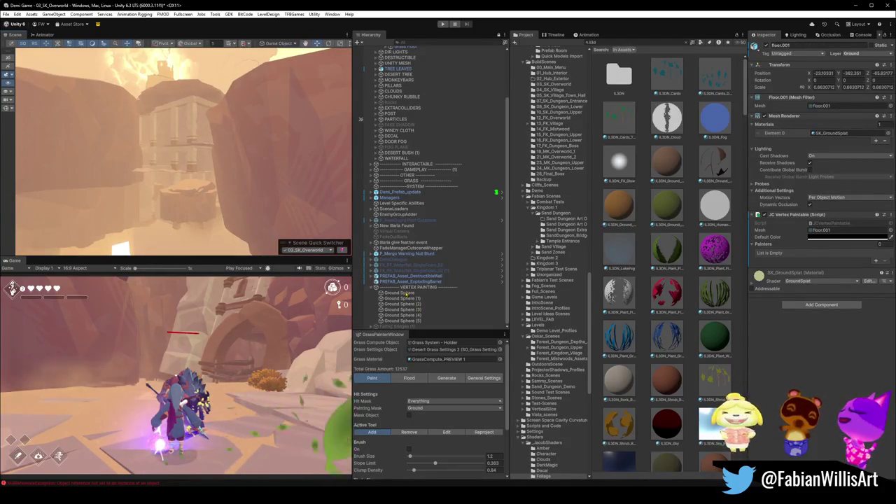
pyautogui.doubleClick(408, 294)
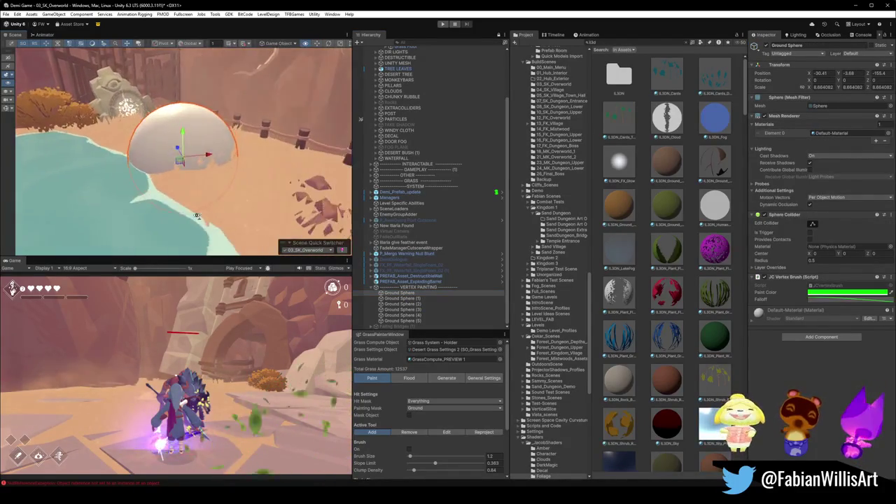
pyautogui.click(197, 216)
pyautogui.click(159, 190)
pyautogui.moveTo(159, 190)
pyautogui.mouseDown()
pyautogui.moveTo(194, 208)
pyautogui.moveTo(203, 198)
pyautogui.moveTo(166, 190)
pyautogui.mouseUp()
# Step: Select terrain.015 and frame it so it shows expanded in the Hierarchy
pyautogui.click(207, 217)
pyautogui.click(221, 203)
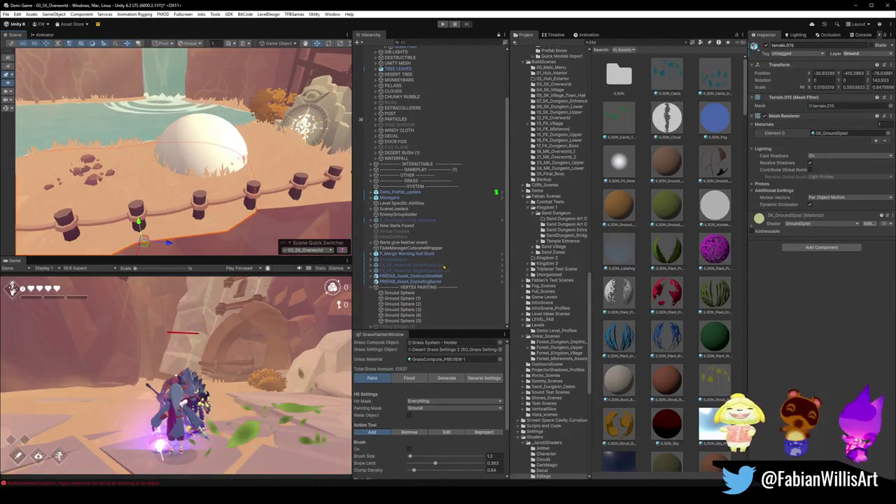
pyautogui.scroll(2, 438, 276)
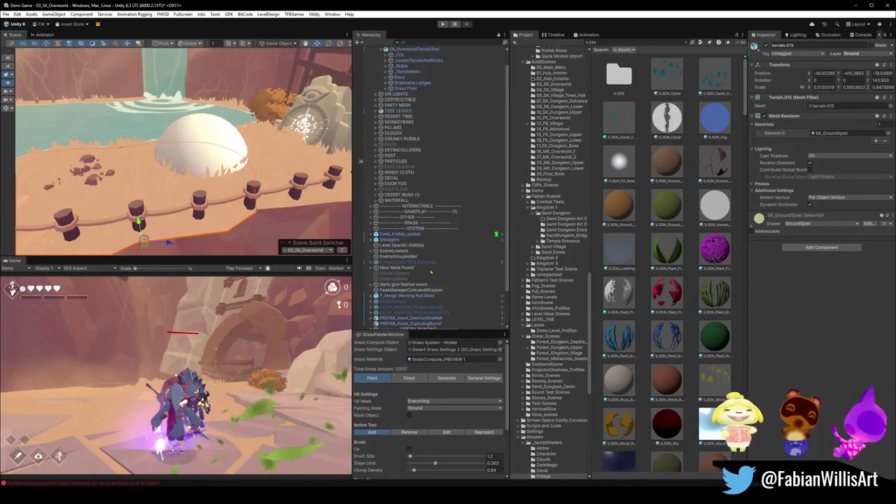
pyautogui.press('f')
pyautogui.scroll(5, 180, 140)
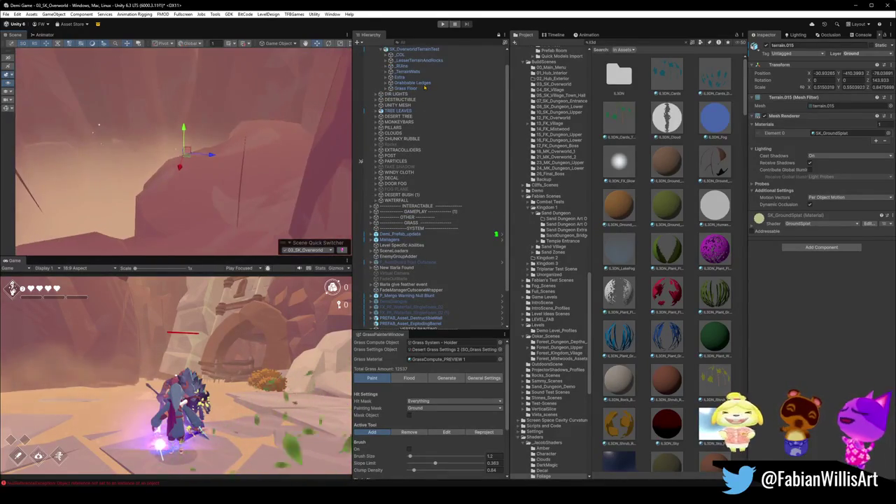
pyautogui.scroll(5, 200, 130)
pyautogui.scroll(-5, 199, 126)
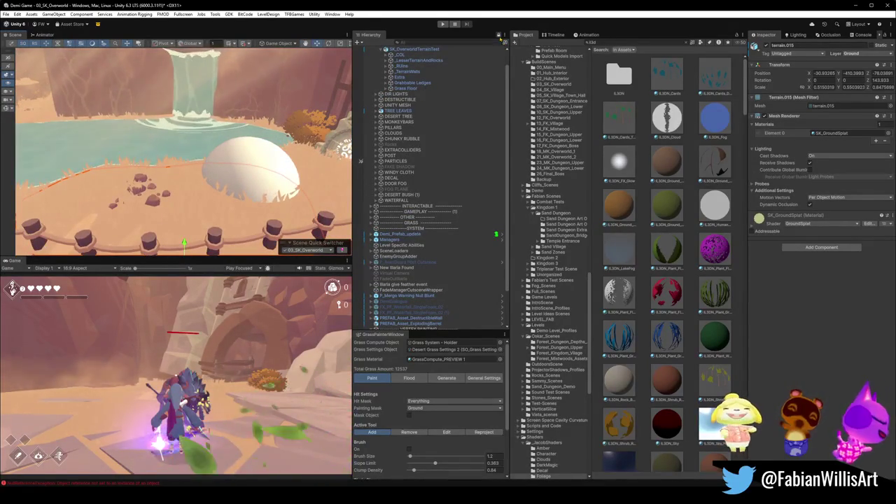
pyautogui.press('f')
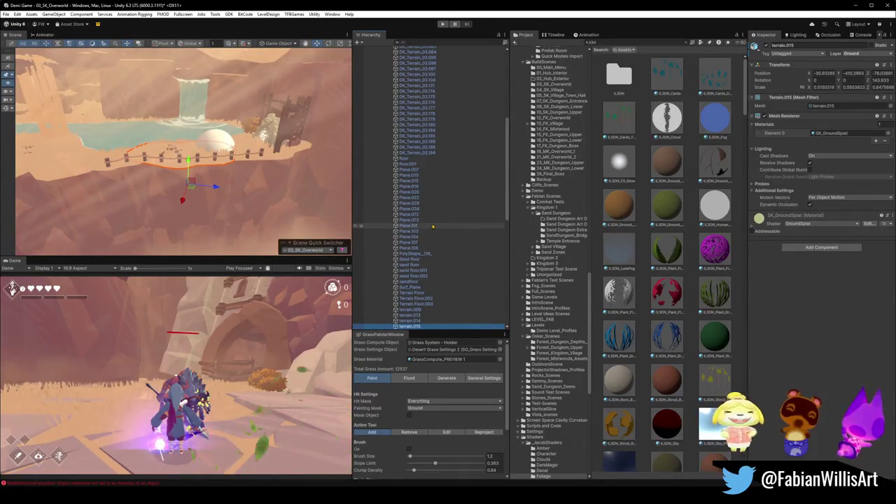
# Step: Select terrain.009 through terrain.015 plus floor.001 in the Hierarchy
pyautogui.scroll(3, 182, 154)
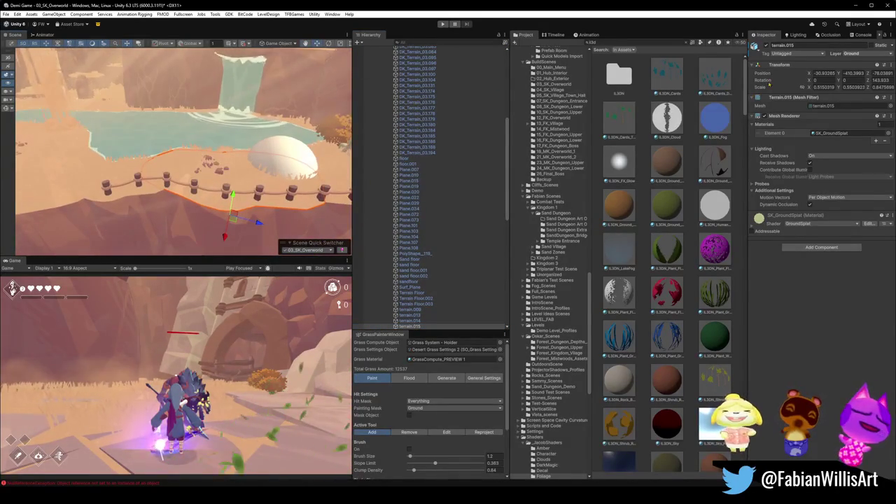
pyautogui.moveTo(181, 154); pyautogui.dragTo(237, 154)
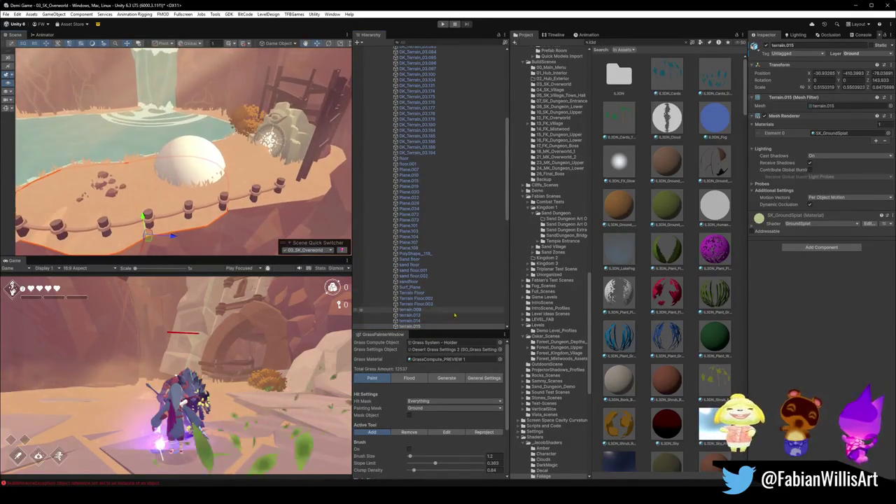
pyautogui.keyDown('ctrl'); pyautogui.click(413, 320); pyautogui.keyUp('ctrl')
pyautogui.moveTo(126, 161)
pyautogui.mouseDown()
pyautogui.moveTo(61, 196)
pyautogui.moveTo(68, 197)
pyautogui.moveTo(61, 121)
pyautogui.mouseUp()
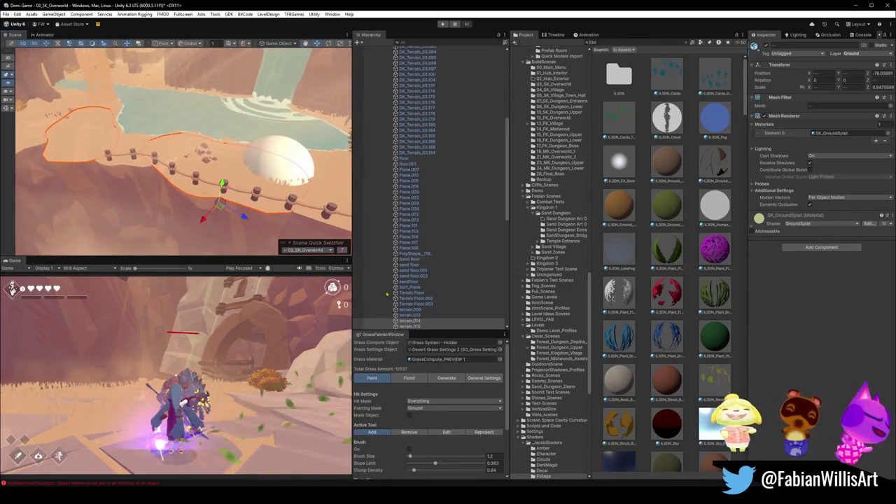
pyautogui.keyDown('shift'); pyautogui.click(413, 326); pyautogui.keyUp('shift')
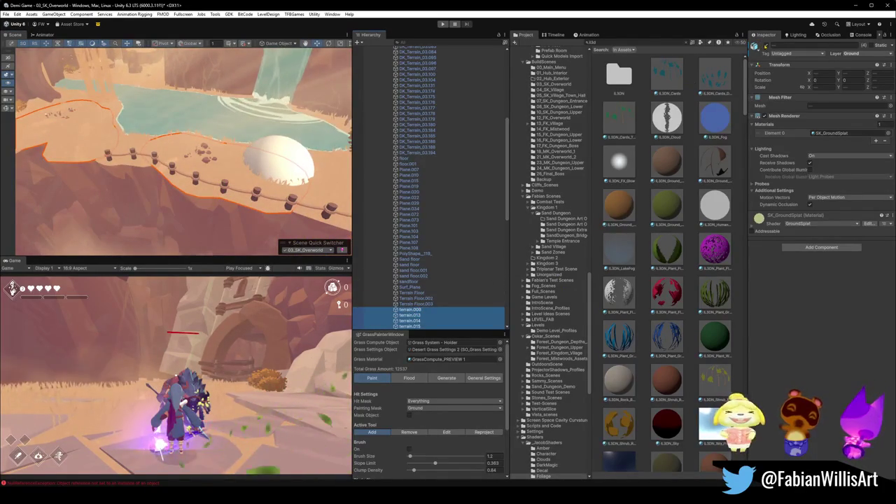
pyautogui.click(754, 46)
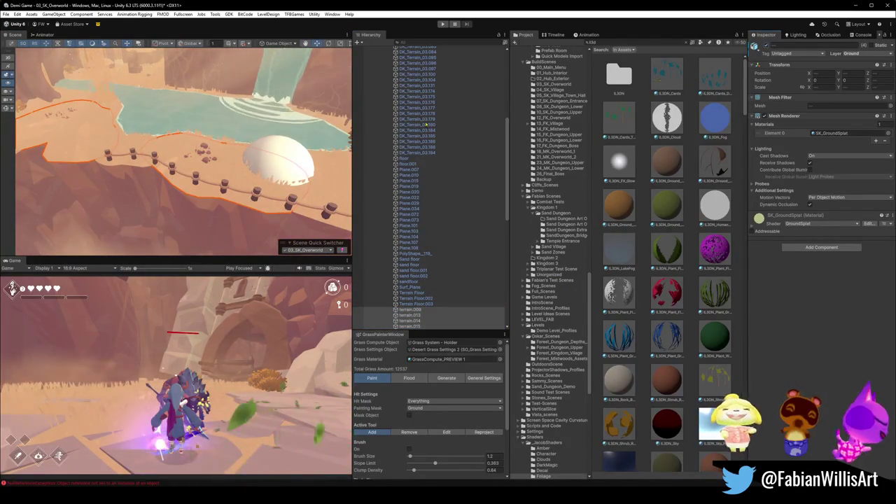
pyautogui.keyDown('shift'); pyautogui.click(132, 150); pyautogui.keyUp('shift')
pyautogui.moveTo(133, 151)
pyautogui.mouseDown()
pyautogui.moveTo(176, 175)
pyautogui.moveTo(203, 210)
pyautogui.mouseUp()
pyautogui.click(210, 219)
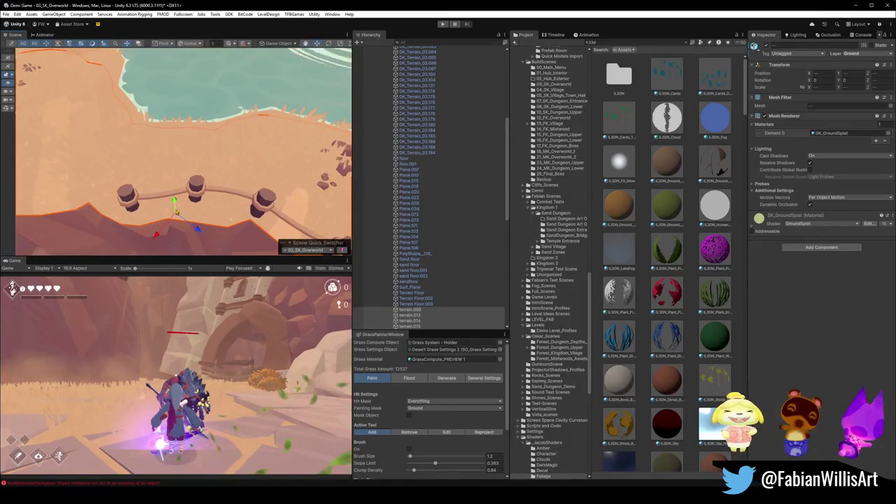
# Step: Extend the selection to terrain.017 and undo the accidentally created empty GameObject
pyautogui.hotkey('ctrl', 'shift', 'n')
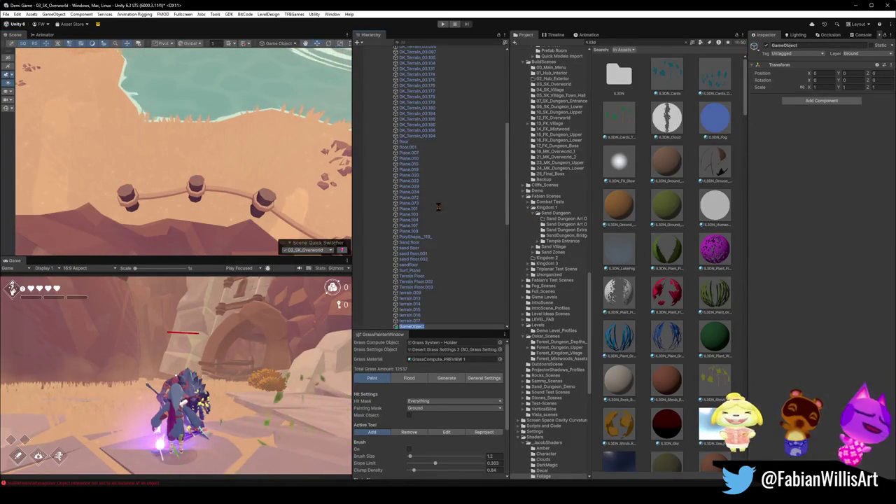
pyautogui.moveTo(159, 119); pyautogui.dragTo(186, 156)
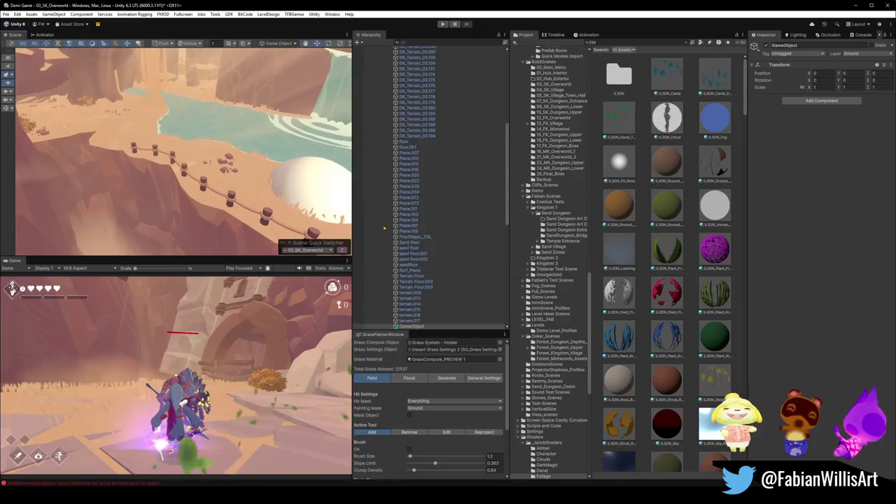
pyautogui.scroll(-5, 417, 244)
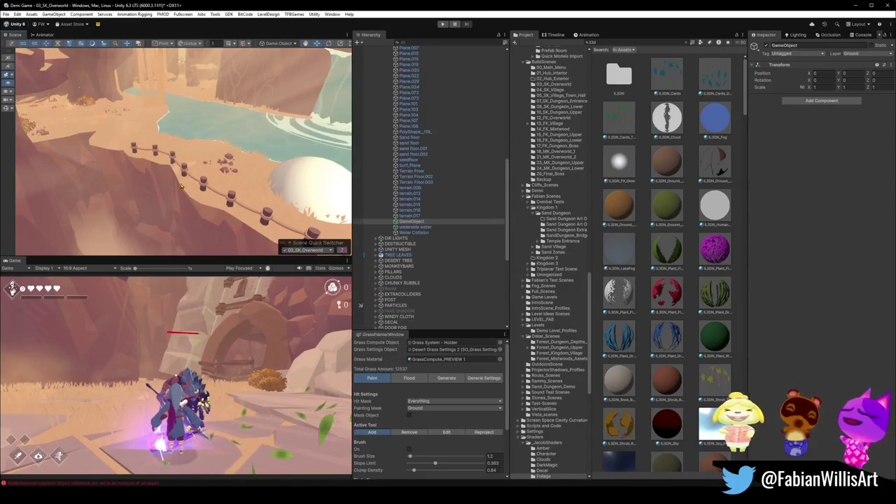
pyautogui.click(304, 212)
pyautogui.click(292, 212)
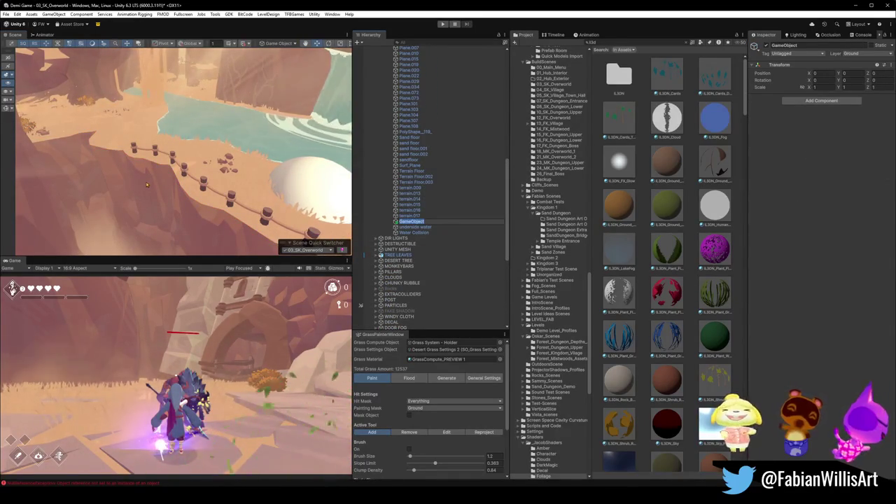
pyautogui.press('Return')
pyautogui.hotkey('ctrl', 'z')
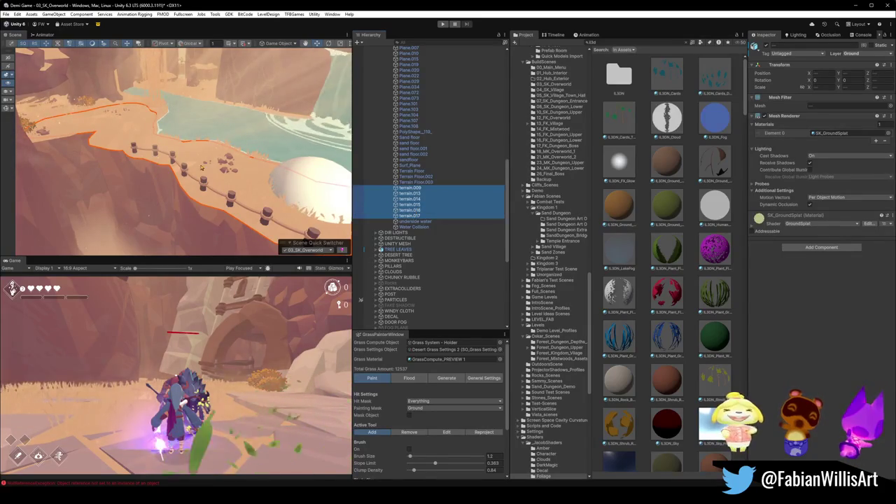
# Step: Add a JC Vertex Paintable component to the terrain pieces with one Painters slot
pyautogui.moveTo(266, 175); pyautogui.dragTo(307, 173)
pyautogui.click(821, 247)
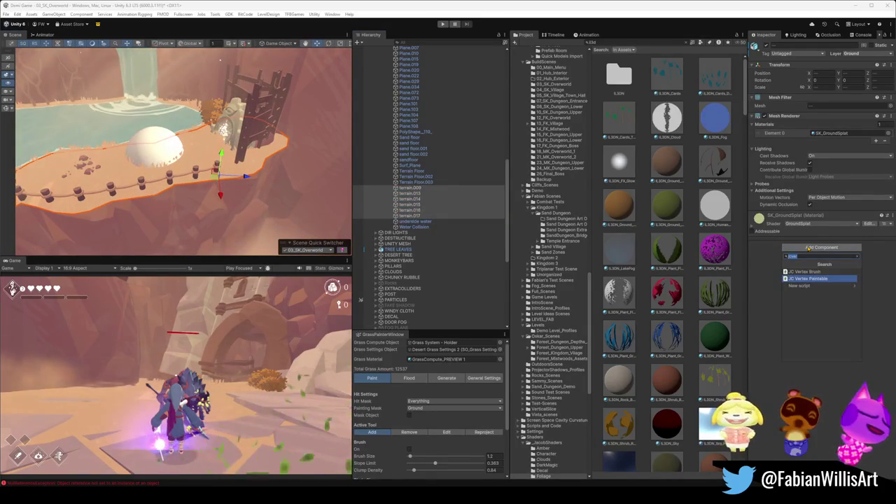
pyautogui.click(812, 278)
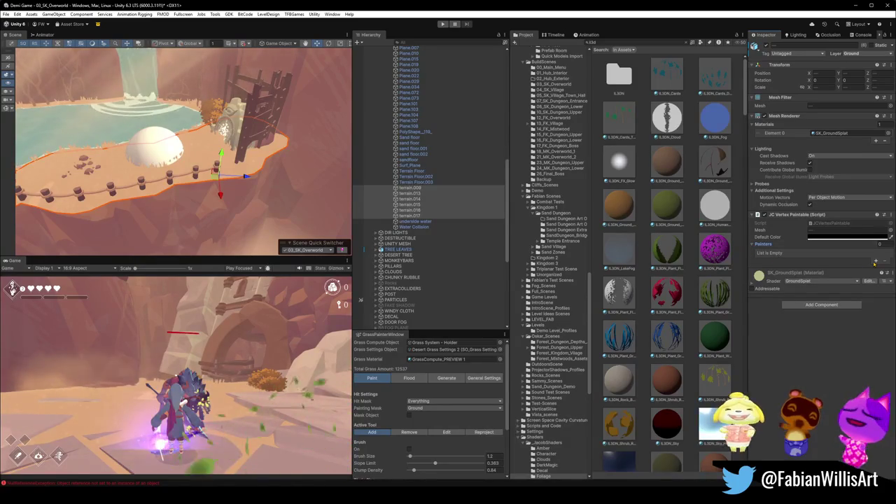
pyautogui.click(874, 260)
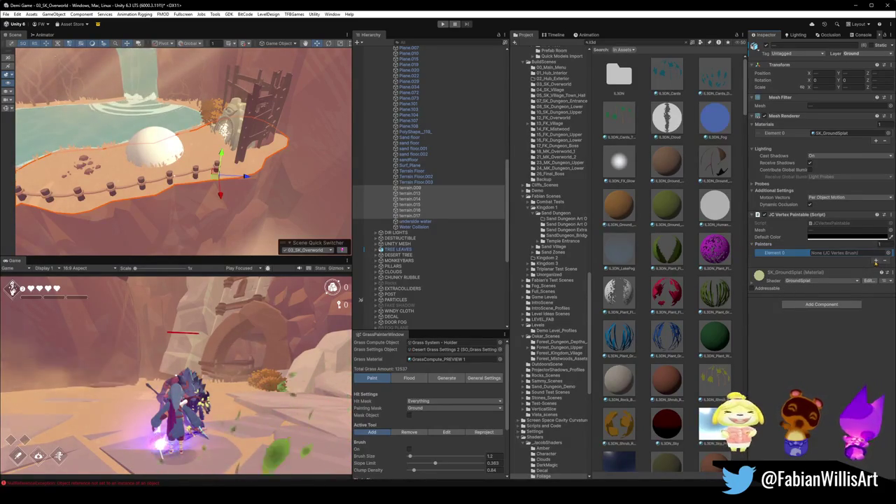
pyautogui.click(887, 256)
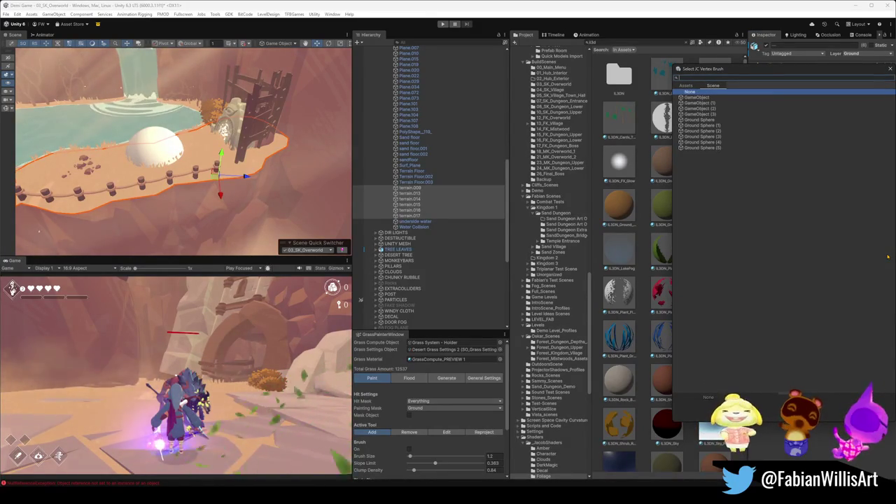
pyautogui.press('Escape')
# Step: Assign Ground Sphere to the Painters Element 0 slot
pyautogui.scroll(-3, 444, 216)
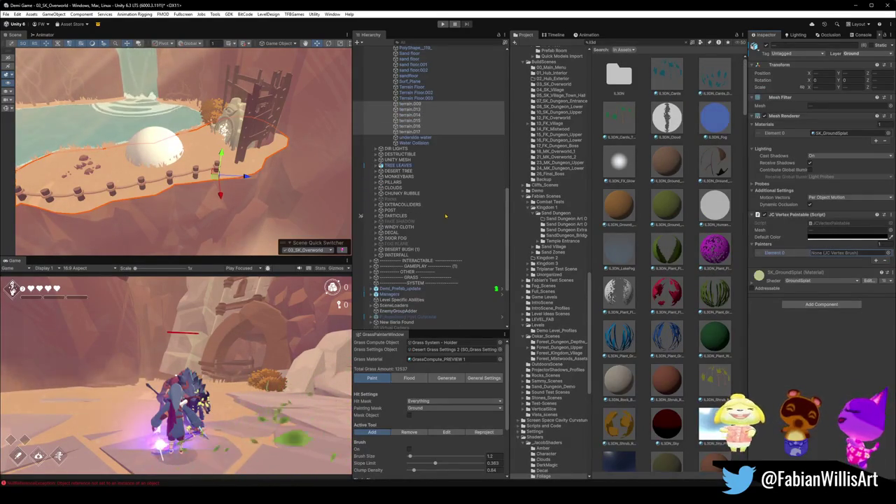
pyautogui.scroll(-3, 440, 248)
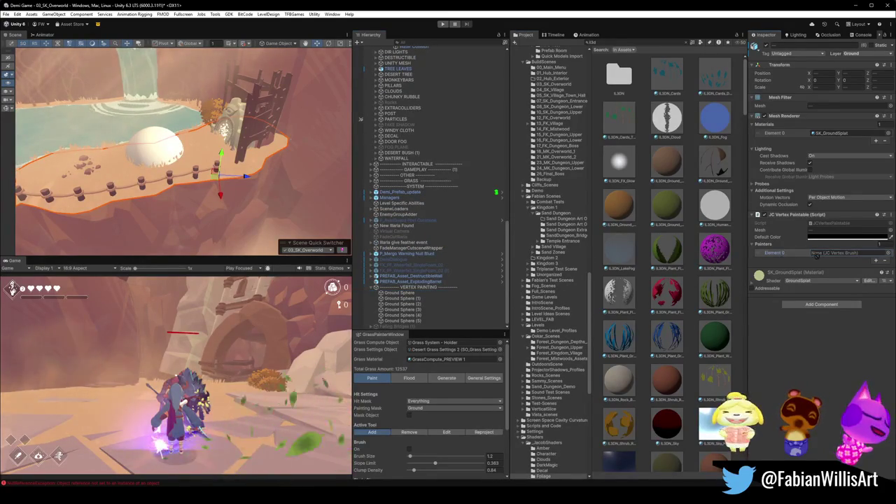
pyautogui.moveTo(832, 255); pyautogui.dragTo(838, 254)
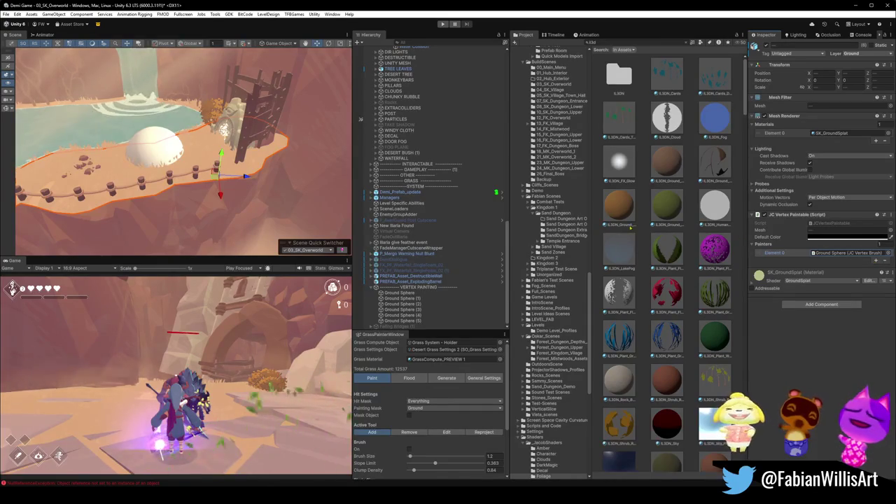
pyautogui.click(168, 165)
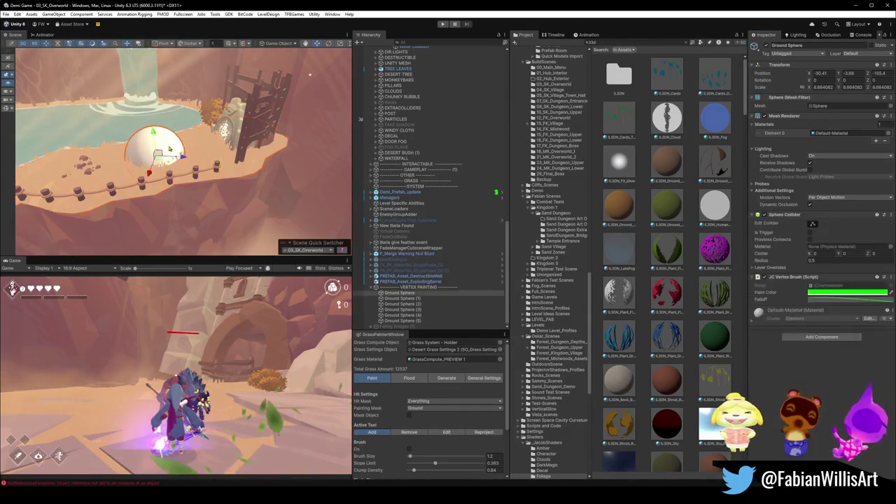
# Step: Move Ground Sphere down-left, hide its Mesh Renderer and raise it 3 units
pyautogui.press('f')
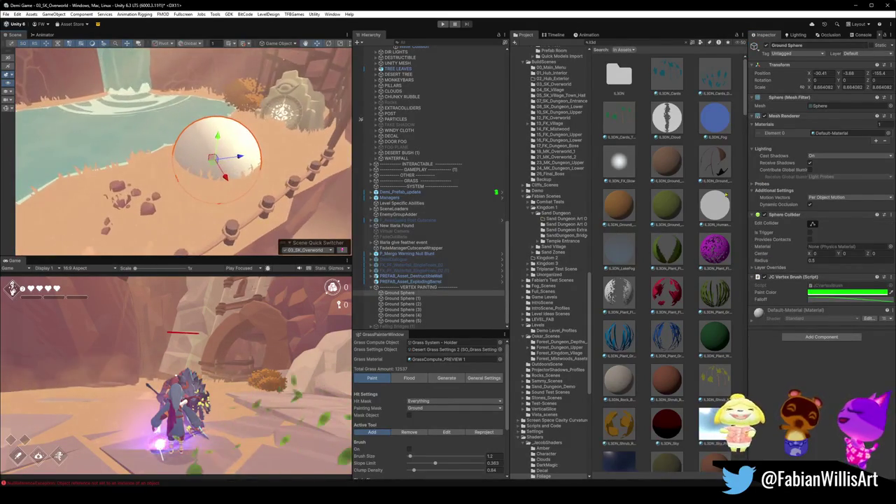
pyautogui.moveTo(245, 147); pyautogui.dragTo(213, 168)
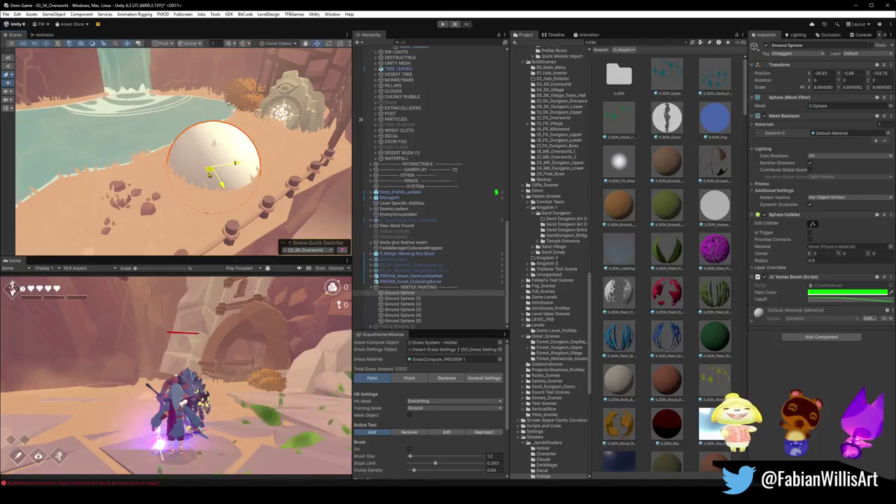
pyautogui.click(765, 116)
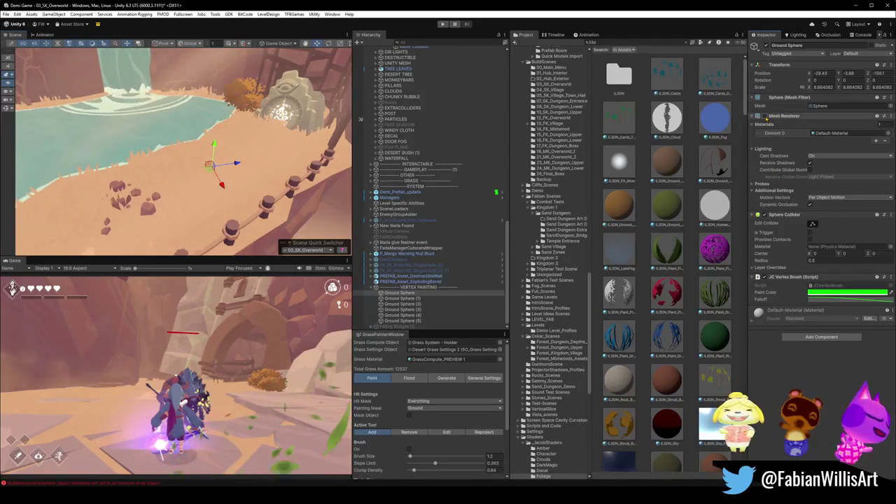
pyautogui.moveTo(215, 152)
pyautogui.mouseDown()
pyautogui.moveTo(223, 142)
pyautogui.moveTo(218, 162)
pyautogui.moveTo(204, 165)
pyautogui.mouseUp()
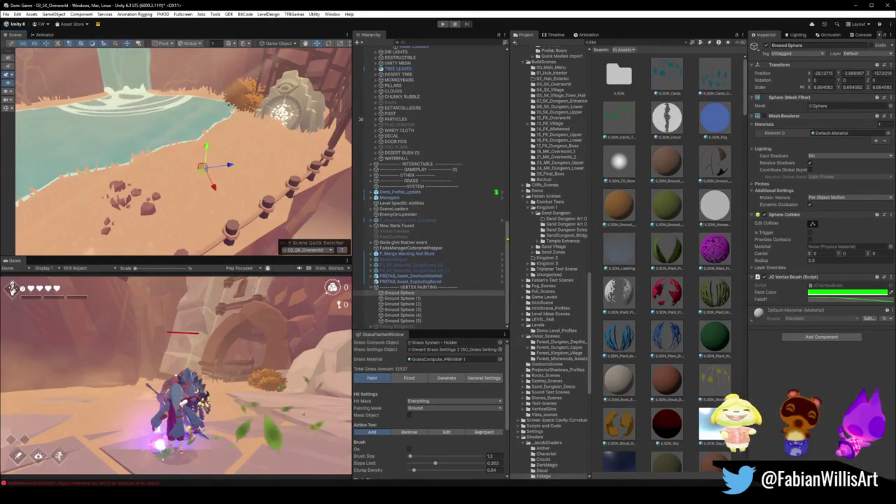
pyautogui.rightClick(796, 279)
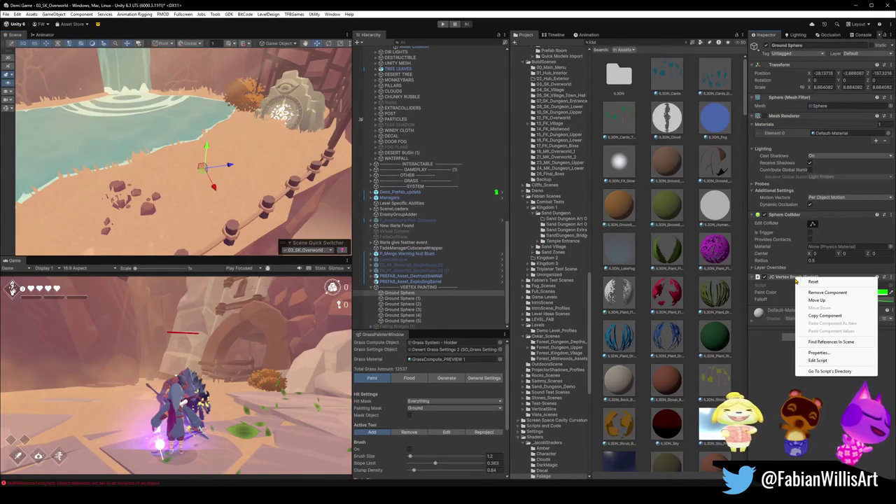
pyautogui.click(783, 371)
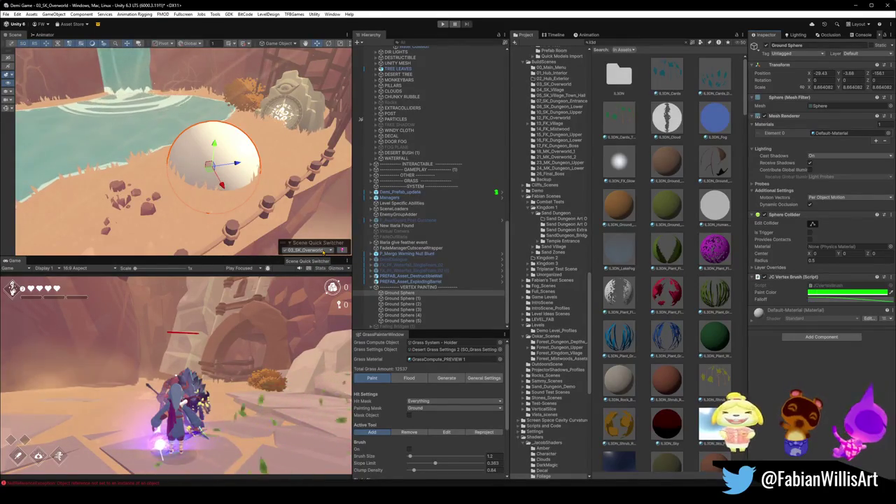
# Step: Flood the terrain piece with its default colour via JC Vertex Paintable
pyautogui.click(204, 200)
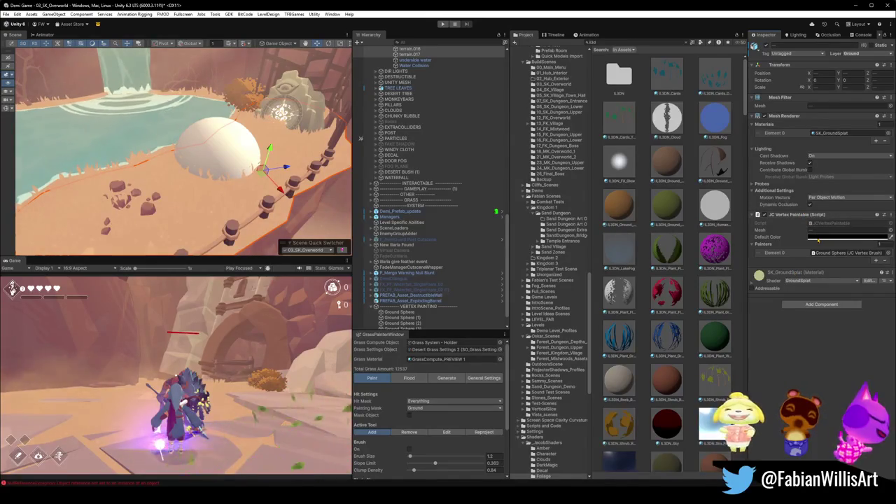
pyautogui.click(847, 237)
pyautogui.click(804, 237)
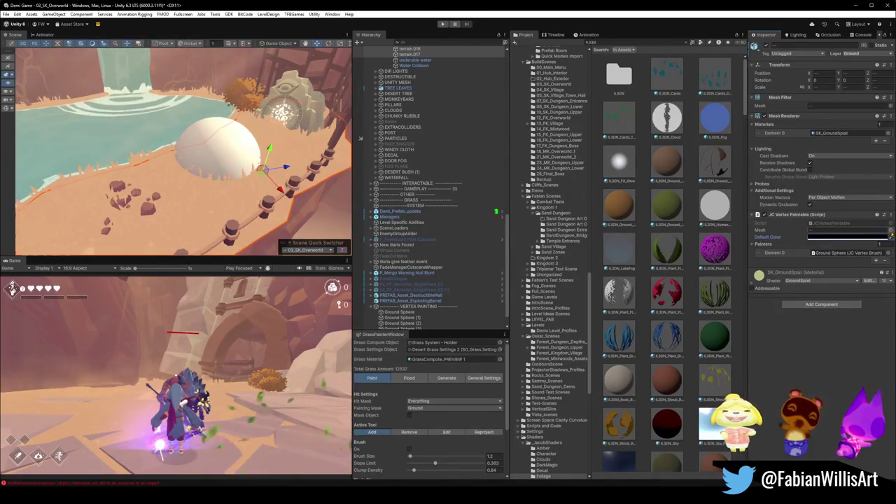
pyautogui.rightClick(865, 214)
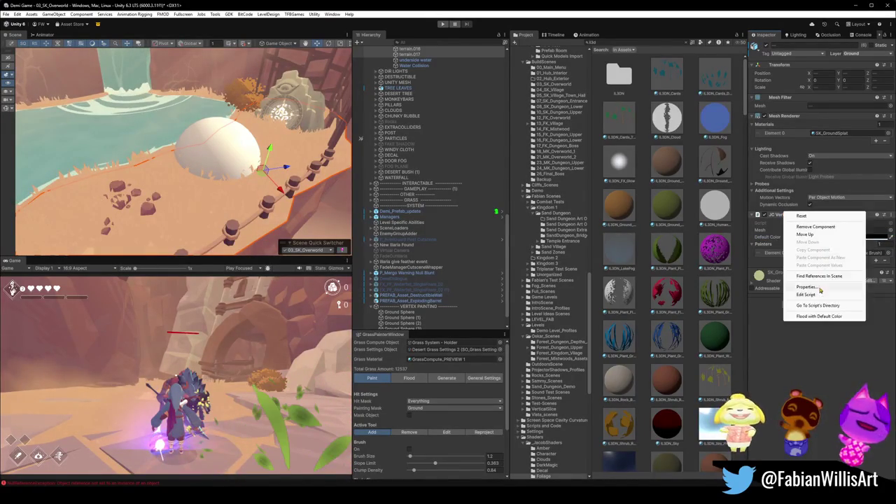
pyautogui.click(814, 317)
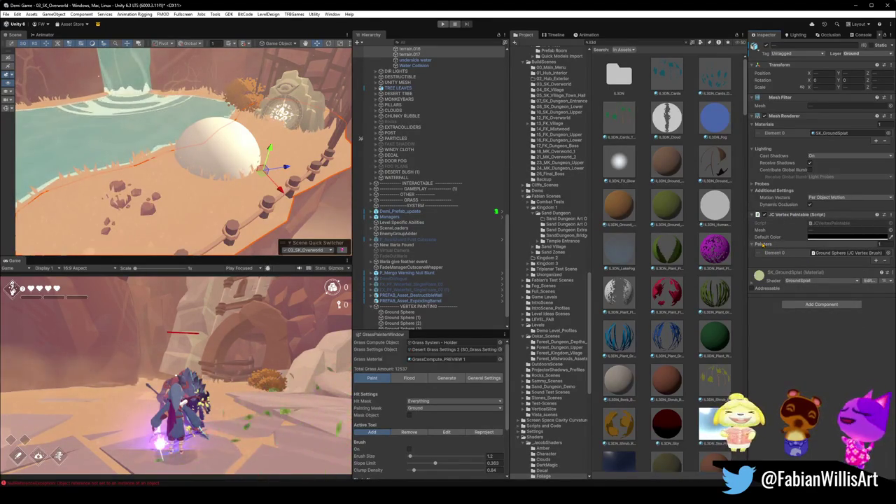
# Step: Reposition and hide Ground Sphere, then scale it up to about 11.19
pyautogui.click(221, 144)
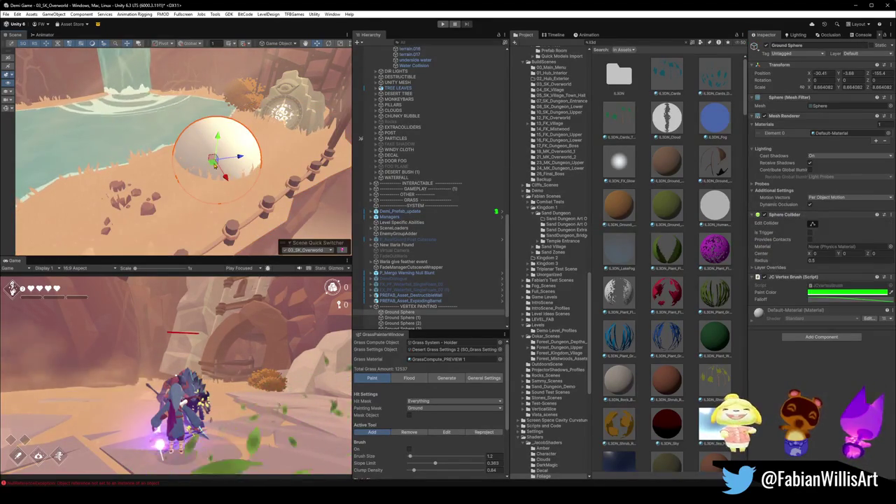
pyautogui.moveTo(238, 149); pyautogui.dragTo(201, 175)
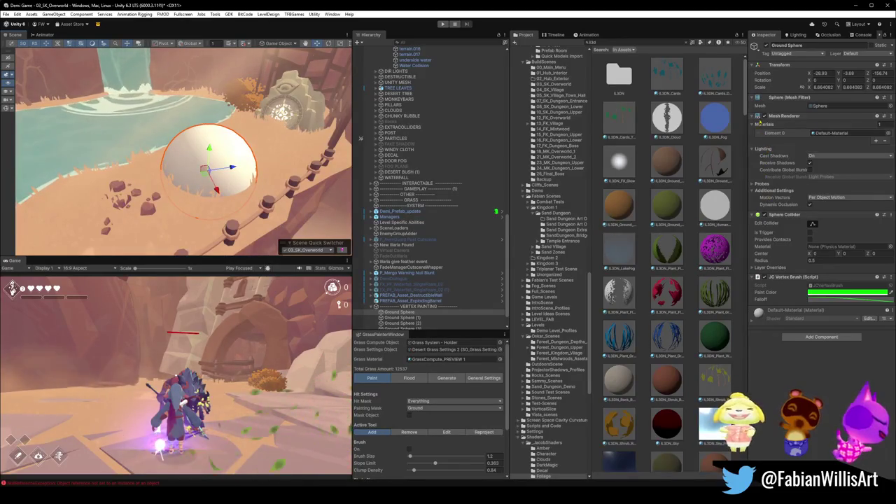
pyautogui.click(764, 115)
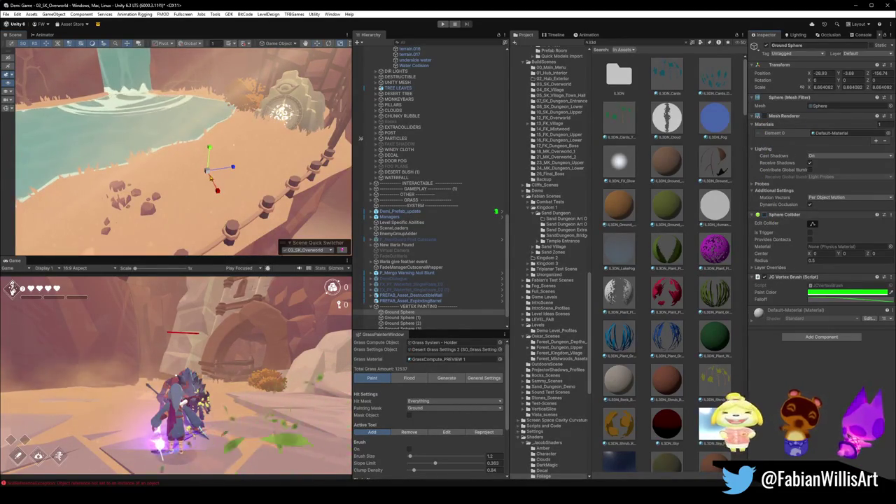
pyautogui.scroll(2, 218, 173)
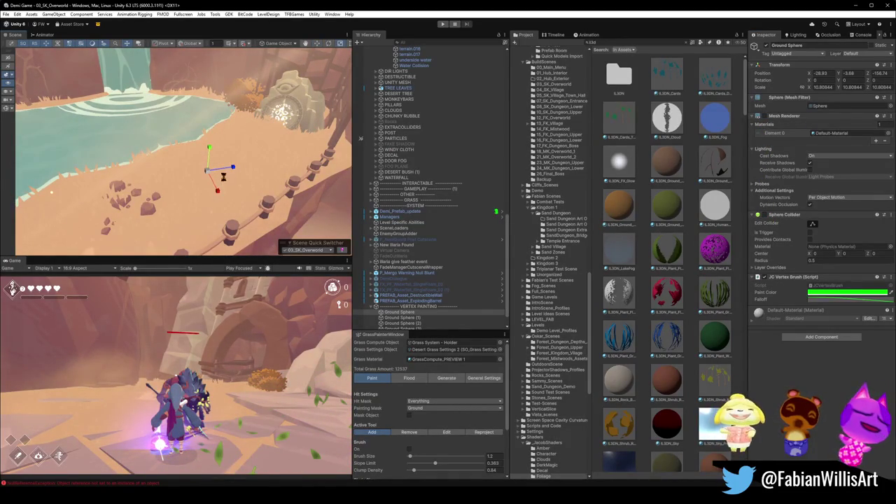
pyautogui.press('r')
pyautogui.moveTo(208, 175)
pyautogui.mouseDown()
pyautogui.moveTo(218, 122)
pyautogui.moveTo(203, 136)
pyautogui.moveTo(231, 194)
pyautogui.mouseUp()
pyautogui.scroll(-3, 208, 171)
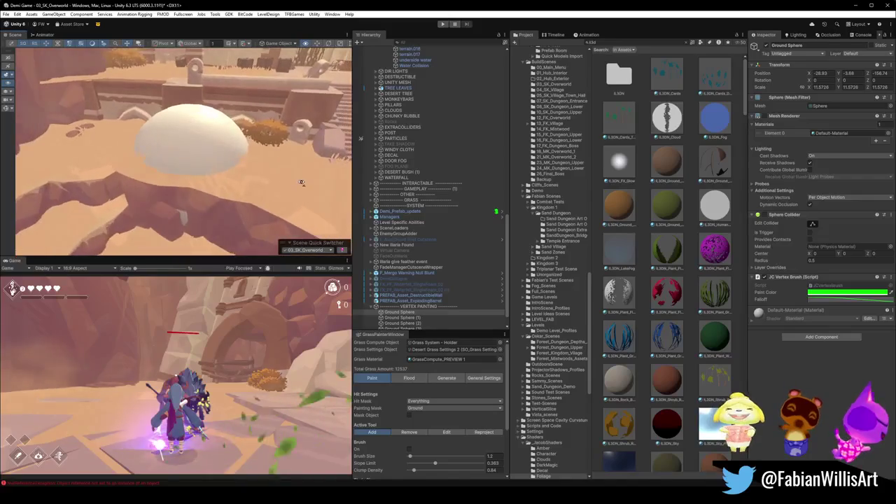
# Step: Alternate selecting DK_Terrain_03.016 and Ground Sphere to check the brush placement
pyautogui.click(231, 194)
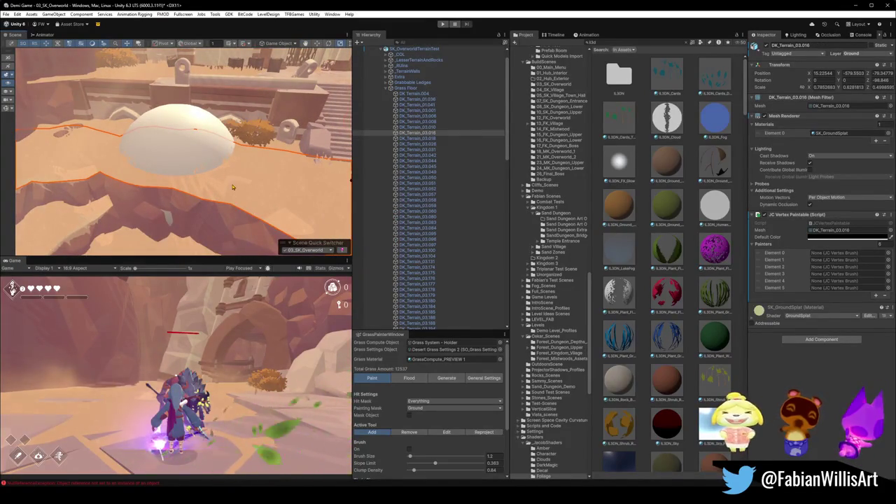
pyautogui.click(235, 184)
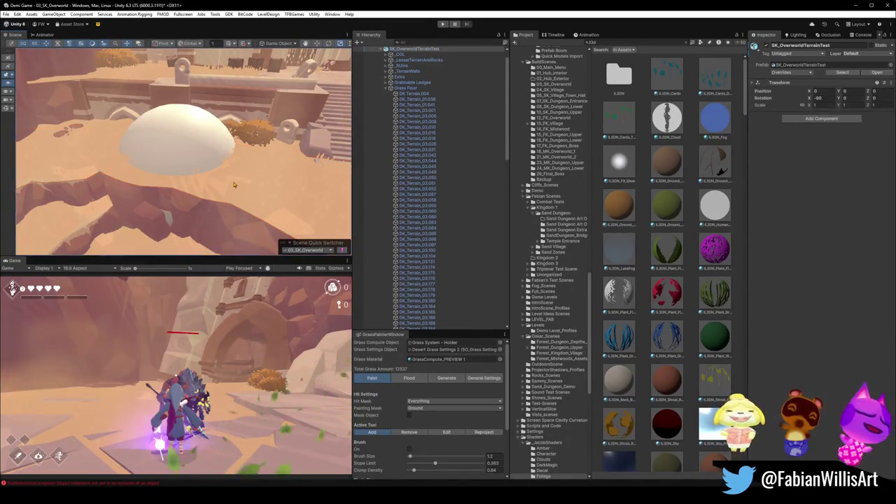
pyautogui.moveTo(239, 182)
pyautogui.mouseDown()
pyautogui.moveTo(98, 162)
pyautogui.moveTo(139, 162)
pyautogui.mouseUp()
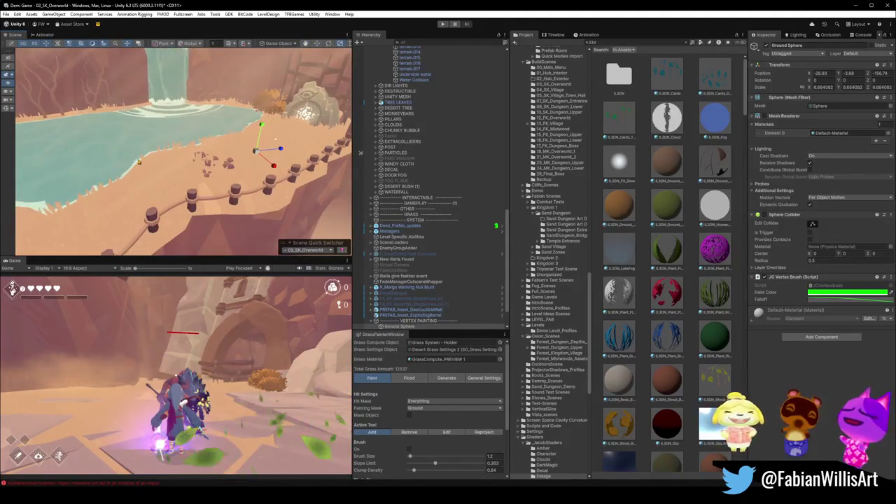
pyautogui.click(139, 162)
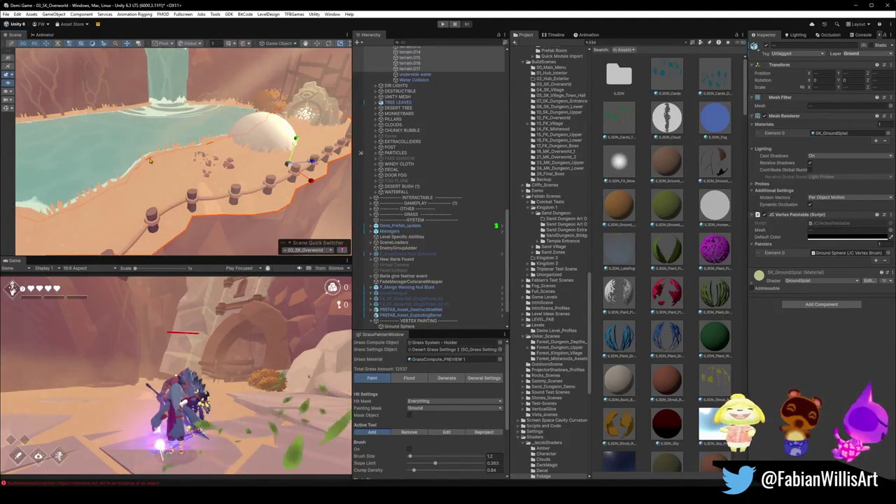
pyautogui.click(142, 168)
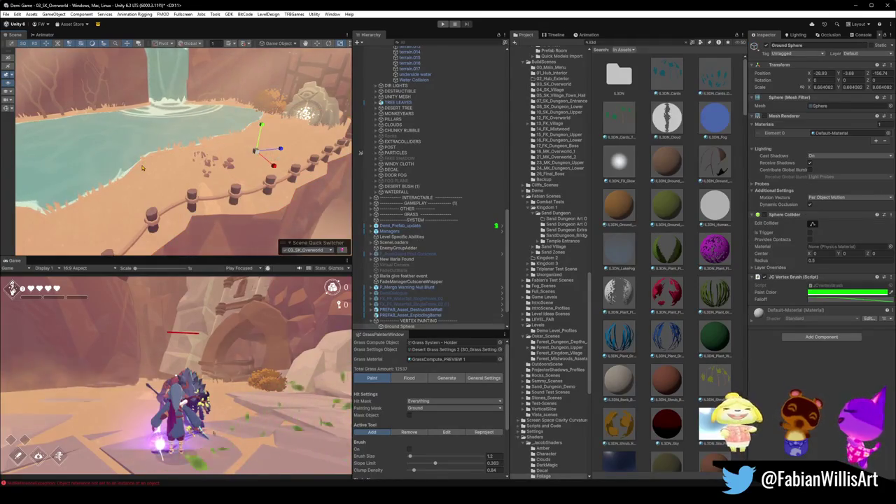
pyautogui.click(141, 141)
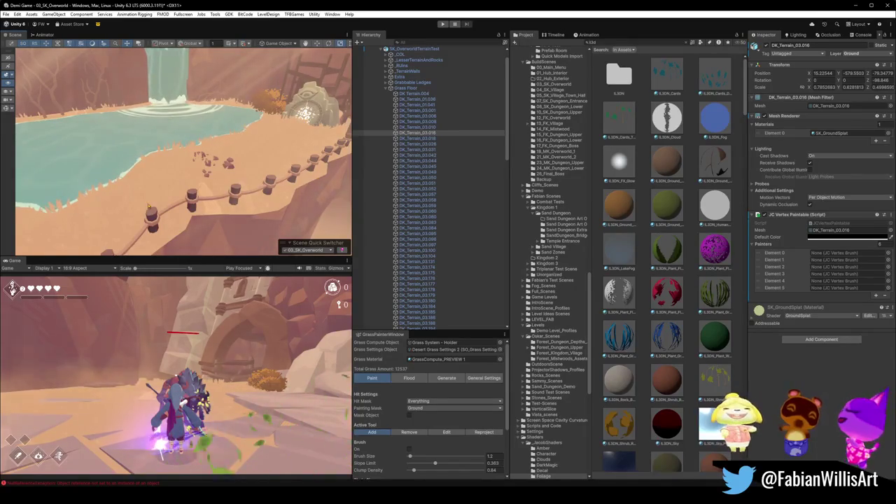
# Step: Select and frame Ground Sphere, then bring up the Scene Quick Switcher list
pyautogui.click(160, 197)
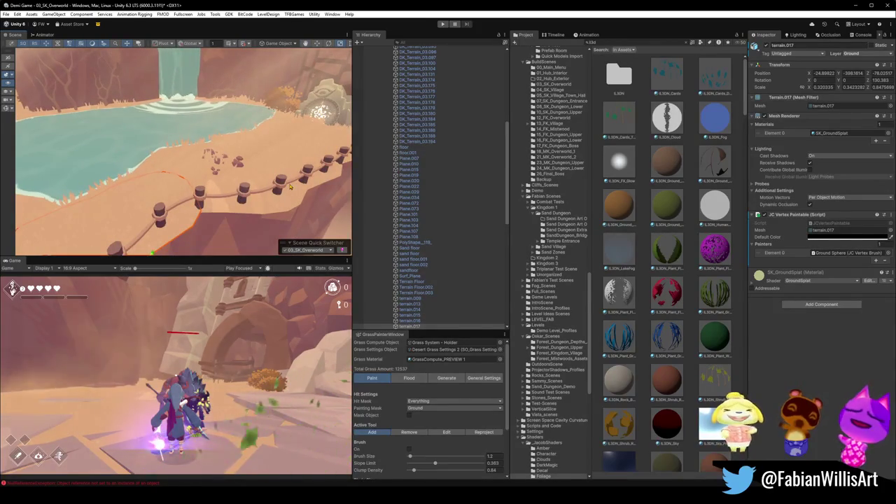
pyautogui.scroll(-10, 455, 246)
pyautogui.scroll(-7, 455, 246)
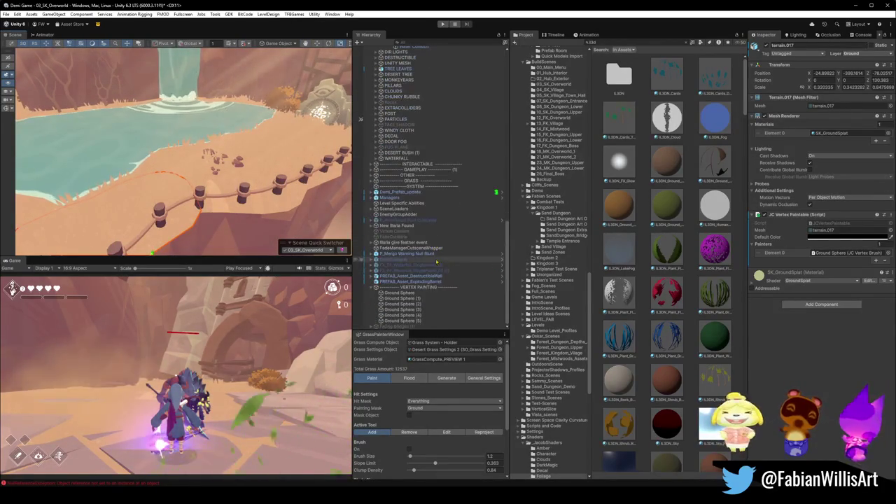
pyautogui.click(415, 294)
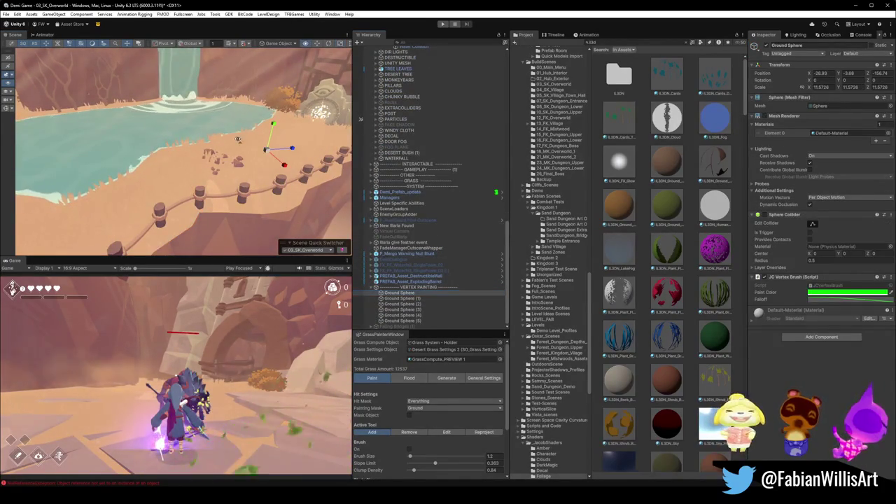
pyautogui.press('f')
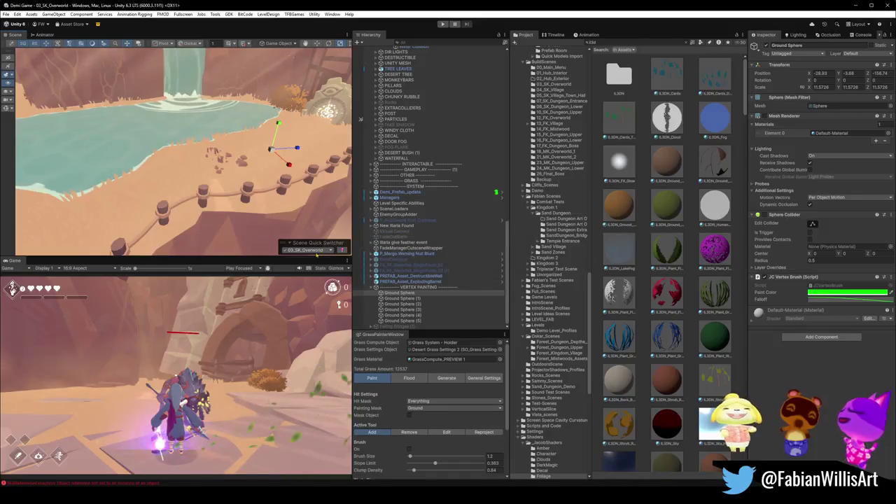
pyautogui.click(318, 251)
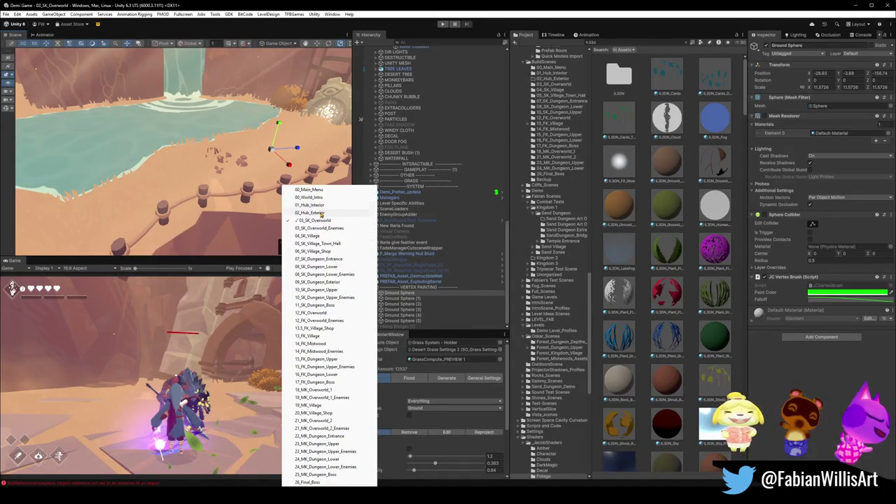
# Step: Load 02_Hub_Exterior, frame the player, and select Statue Foam Surface at the waterfall pool
pyautogui.click(321, 212)
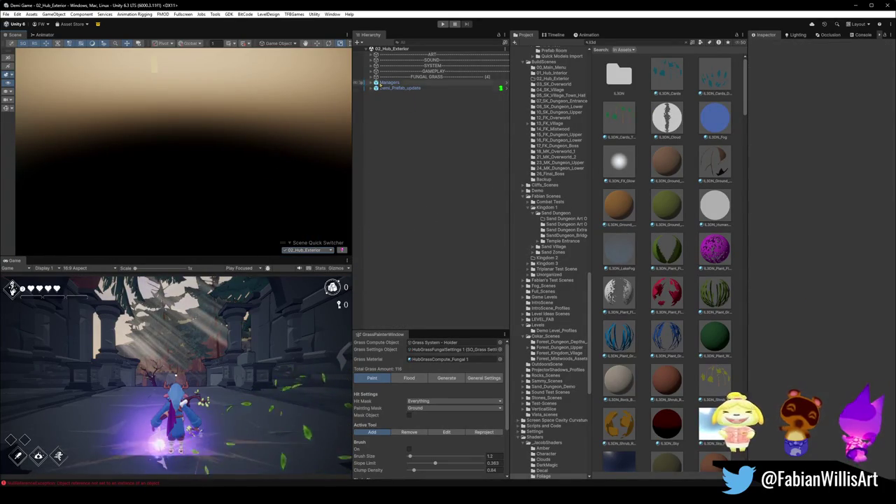
pyautogui.click(399, 87)
pyautogui.press('f')
pyautogui.press('f')
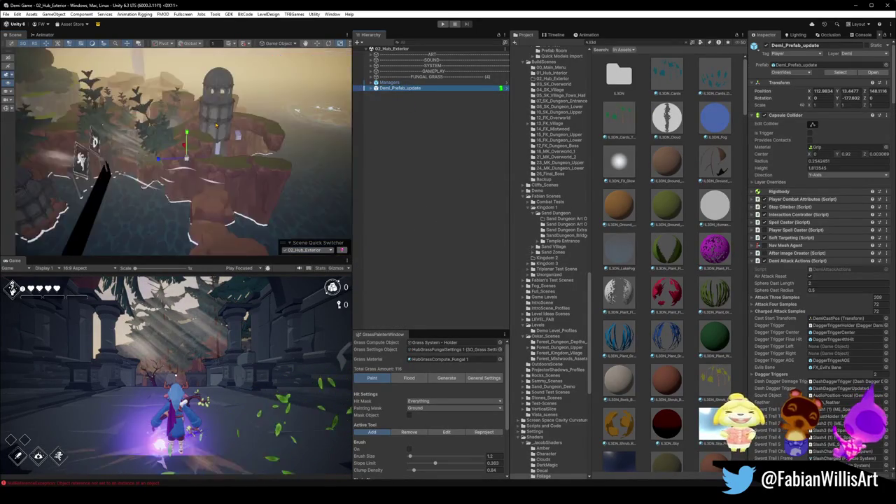
pyautogui.moveTo(196, 123)
pyautogui.mouseDown()
pyautogui.moveTo(271, 101)
pyautogui.moveTo(381, 126)
pyautogui.moveTo(177, 89)
pyautogui.moveTo(112, 97)
pyautogui.moveTo(360, 103)
pyautogui.mouseUp()
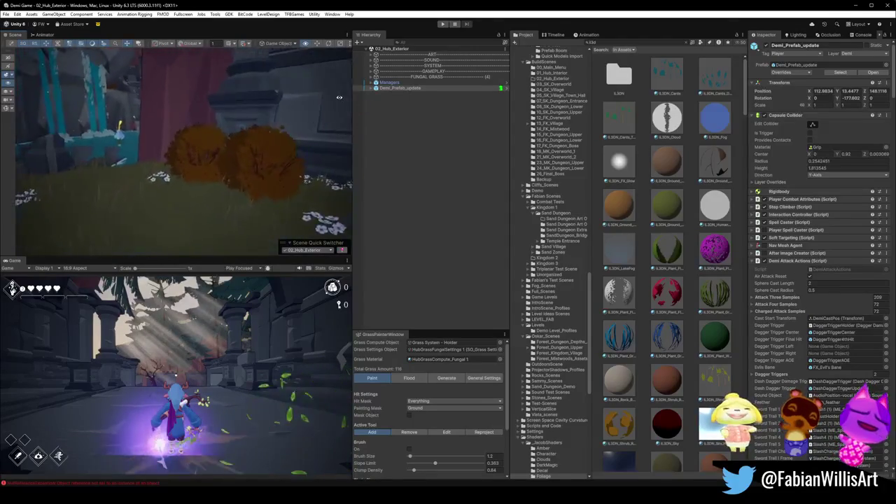
pyautogui.moveTo(275, 91); pyautogui.dragTo(269, 82)
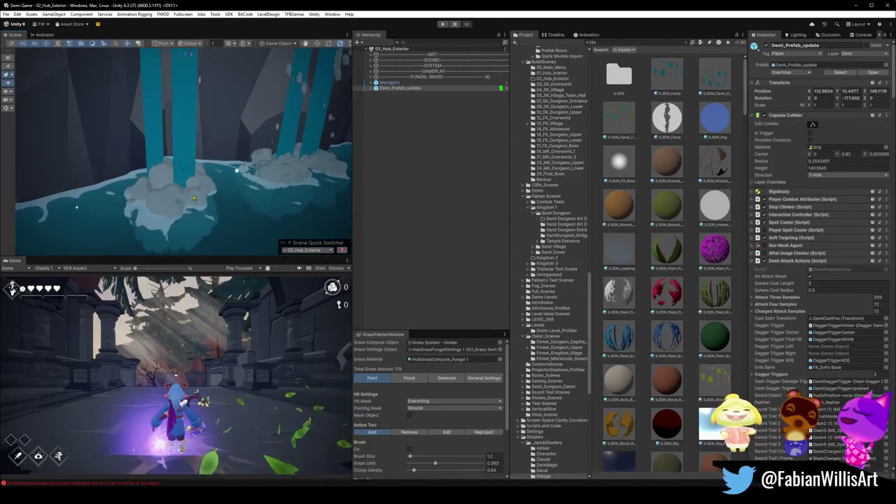
pyautogui.click(172, 202)
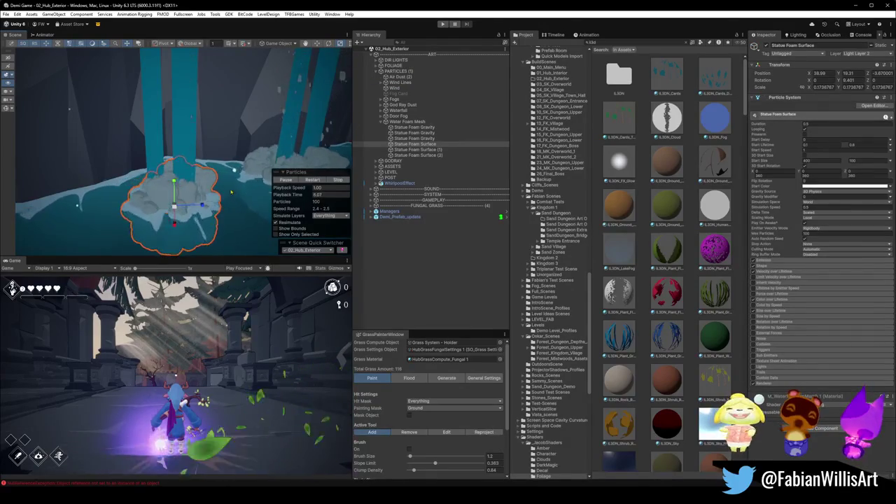
# Step: Select the Statue Foam Surface (1) particles at the waterfall base
pyautogui.click(406, 121)
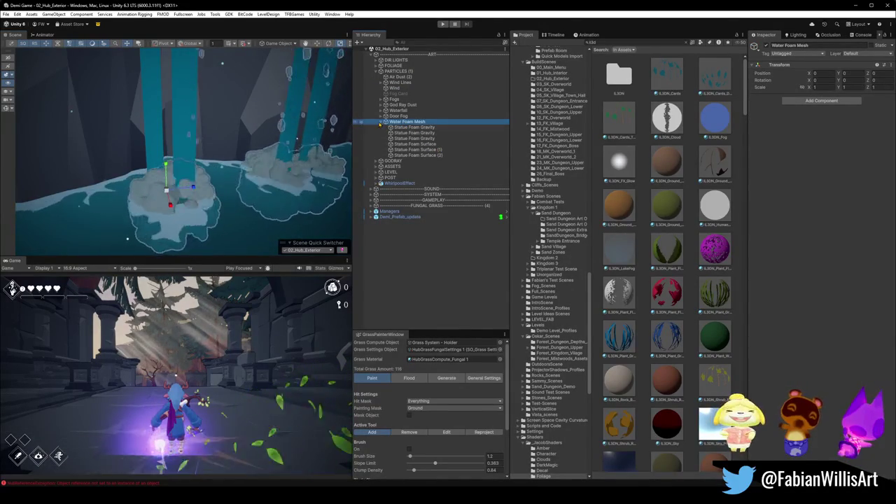
pyautogui.moveTo(230, 202)
pyautogui.mouseDown()
pyautogui.moveTo(238, 152)
pyautogui.moveTo(275, 173)
pyautogui.moveTo(317, 170)
pyautogui.moveTo(302, 169)
pyautogui.mouseUp()
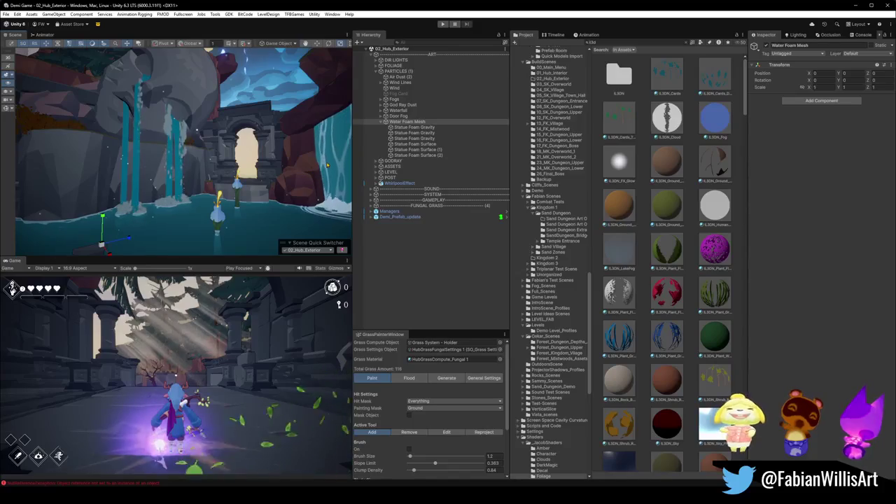
pyautogui.click(168, 206)
pyautogui.moveTo(252, 238)
pyautogui.mouseDown()
pyautogui.moveTo(259, 231)
pyautogui.moveTo(249, 216)
pyautogui.mouseUp()
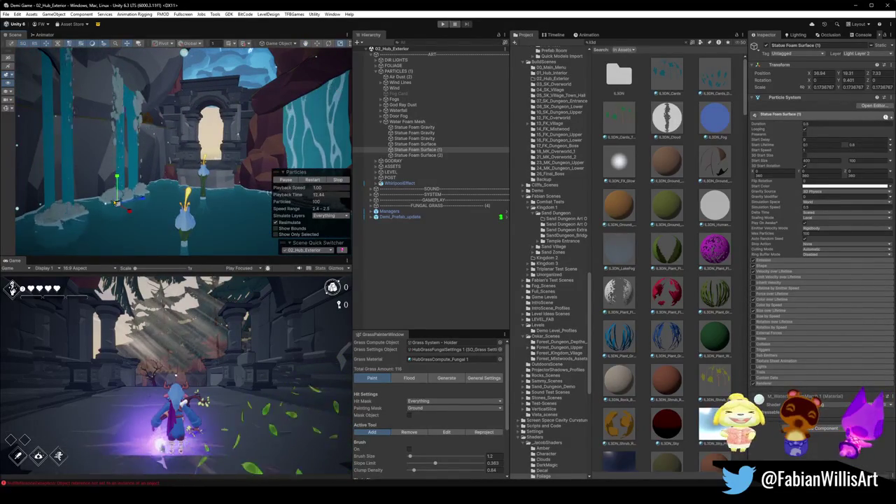
pyautogui.click(115, 199)
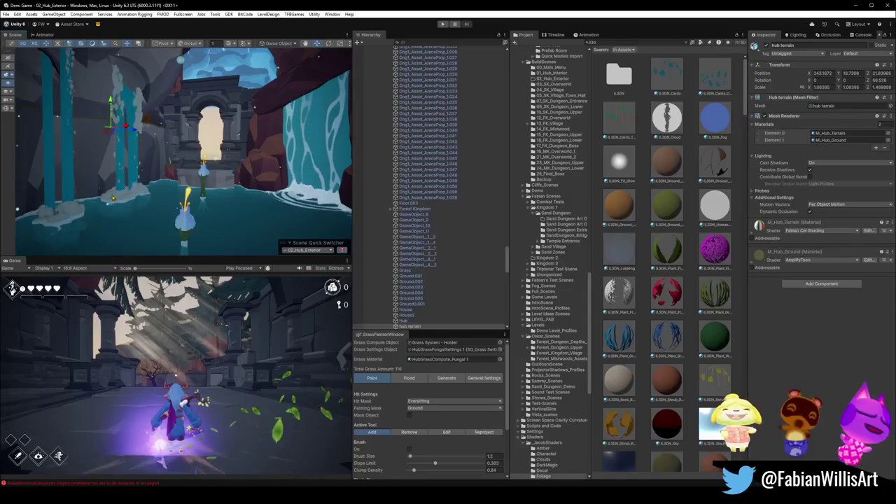
pyautogui.click(158, 204)
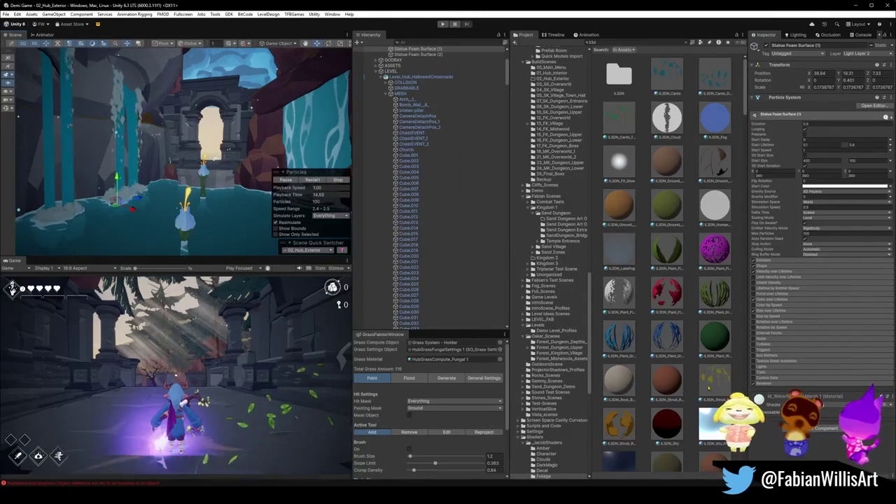
# Step: Raise M_WaterfallFoamMarsh1's AlbedoSTR slider, then select Water Foam Mesh
pyautogui.scroll(-10, 819, 210)
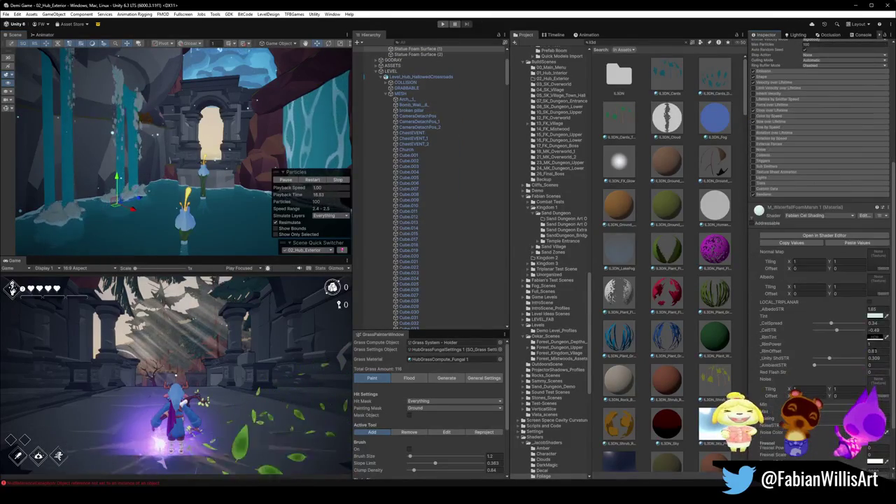
pyautogui.moveTo(868, 313); pyautogui.dragTo(870, 312)
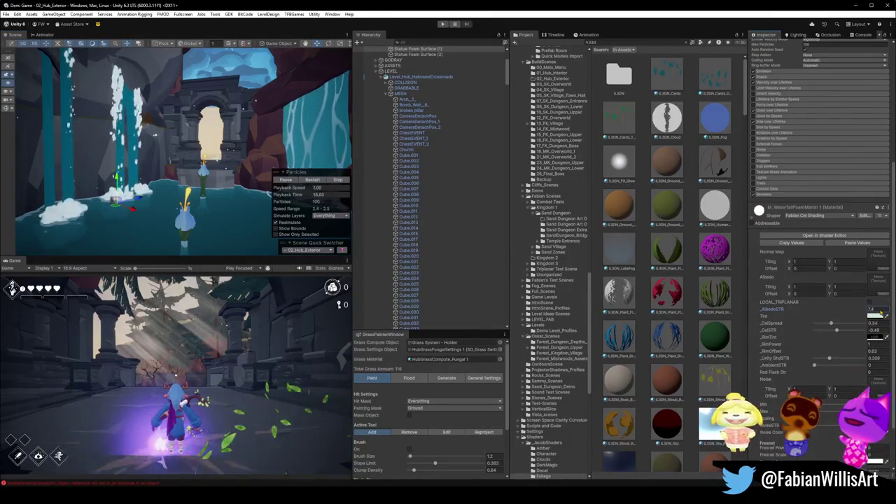
pyautogui.moveTo(182, 184)
pyautogui.mouseDown()
pyautogui.moveTo(203, 194)
pyautogui.moveTo(189, 216)
pyautogui.moveTo(168, 210)
pyautogui.moveTo(176, 183)
pyautogui.mouseUp()
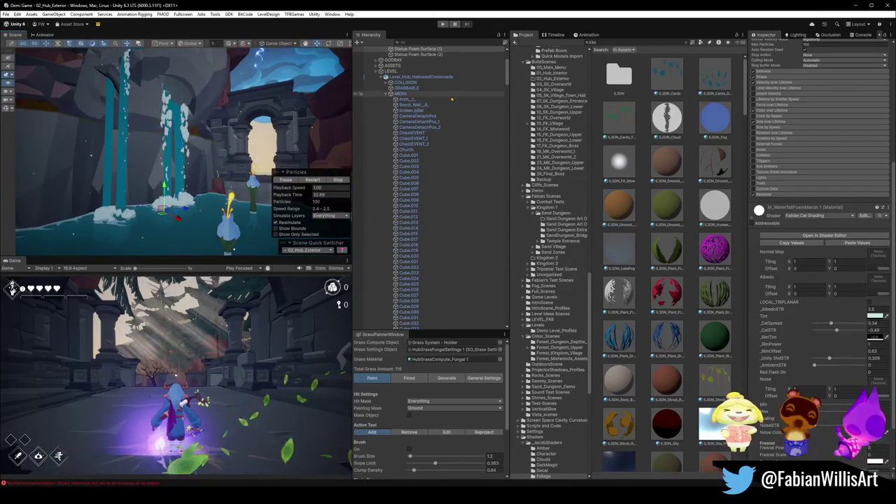
pyautogui.click(194, 189)
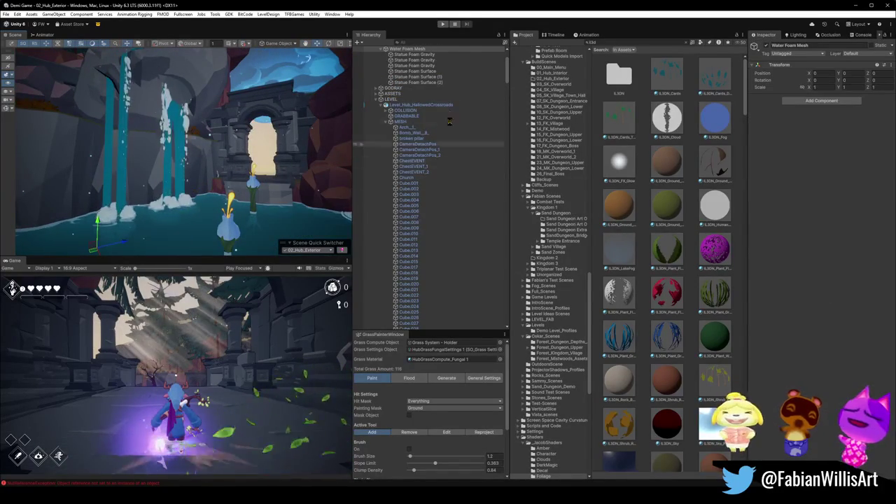
# Step: Collapse Water Foam Mesh and switch to the 03_SK_Overworld scene
pyautogui.scroll(5, 429, 163)
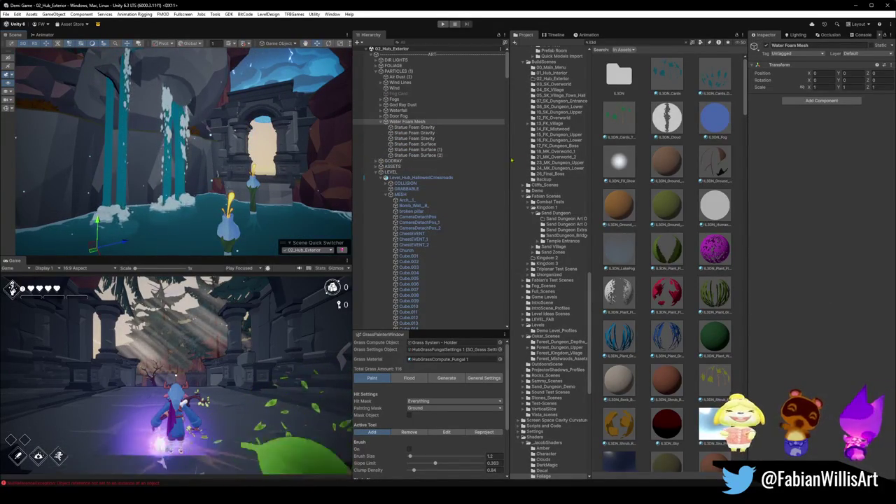
pyautogui.click(385, 122)
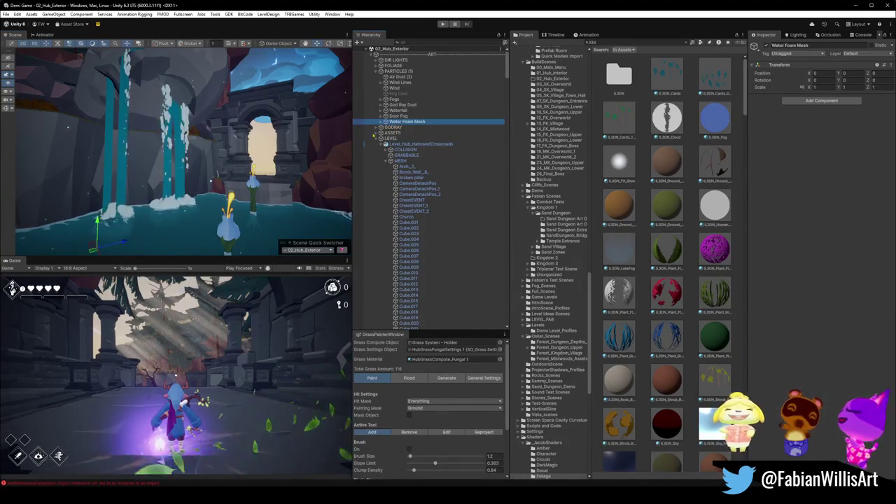
pyautogui.click(312, 250)
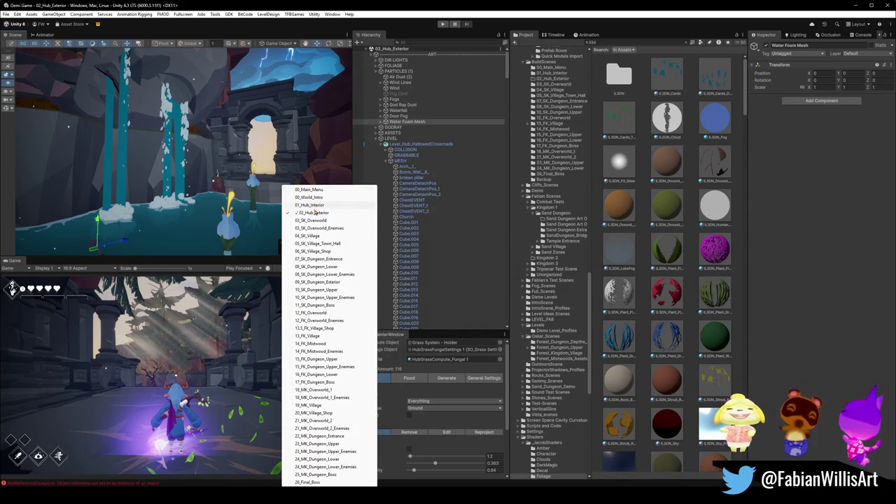
pyautogui.click(319, 221)
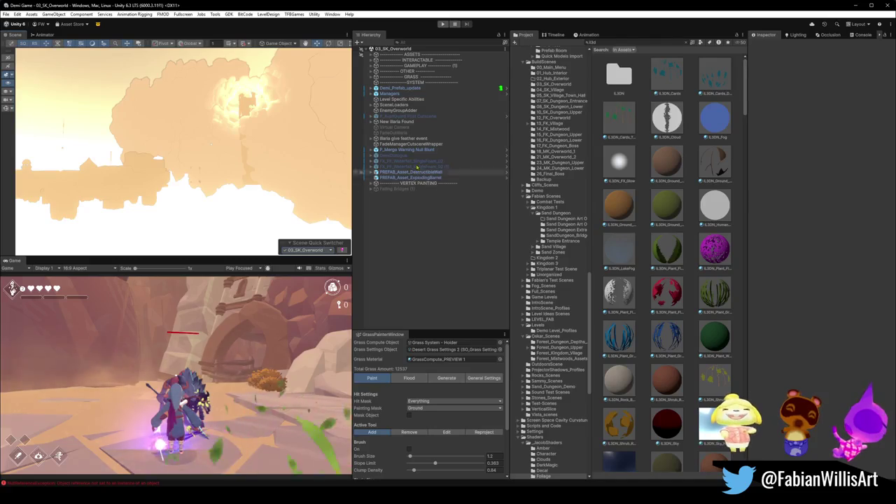
# Step: Fly from the player through the archway to the grass patch and paste Water Foam Mesh
pyautogui.press('f')
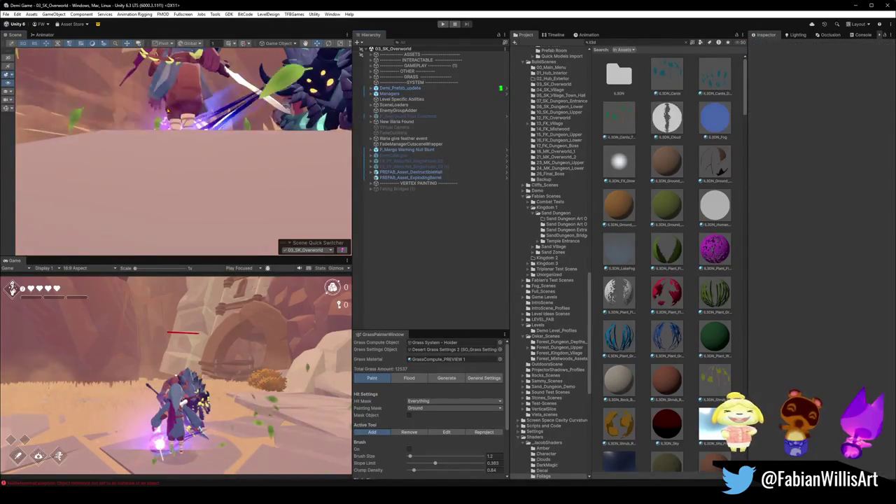
pyautogui.click(316, 114)
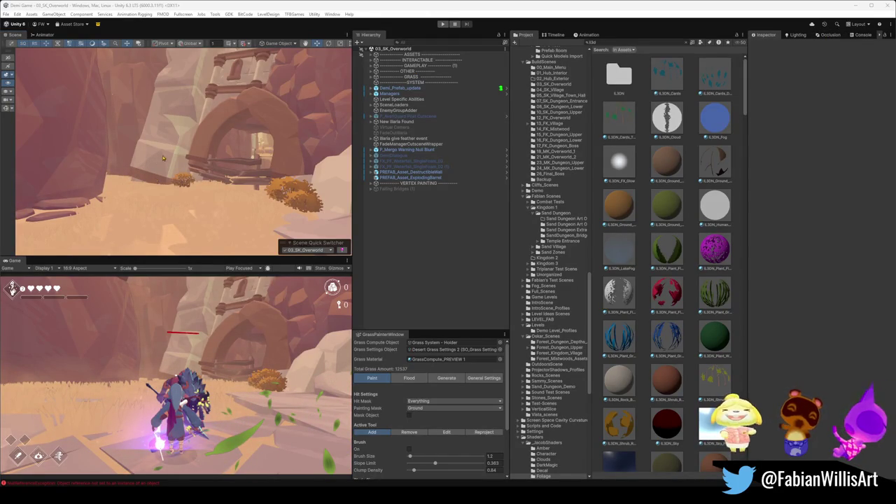
pyautogui.press('w')
pyautogui.press('w')
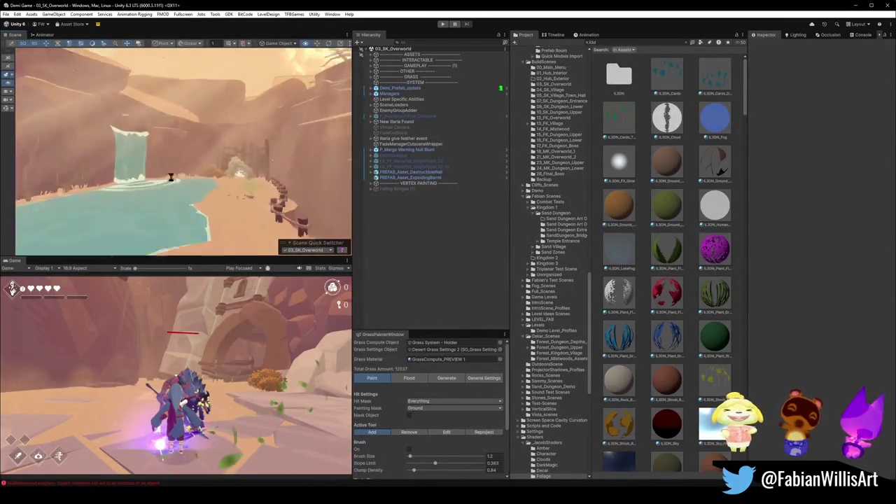
pyautogui.press('w')
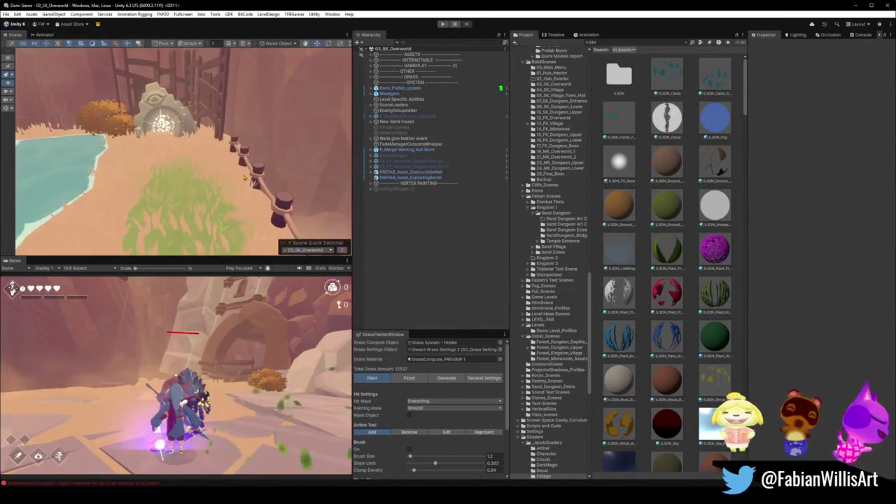
pyautogui.press('w')
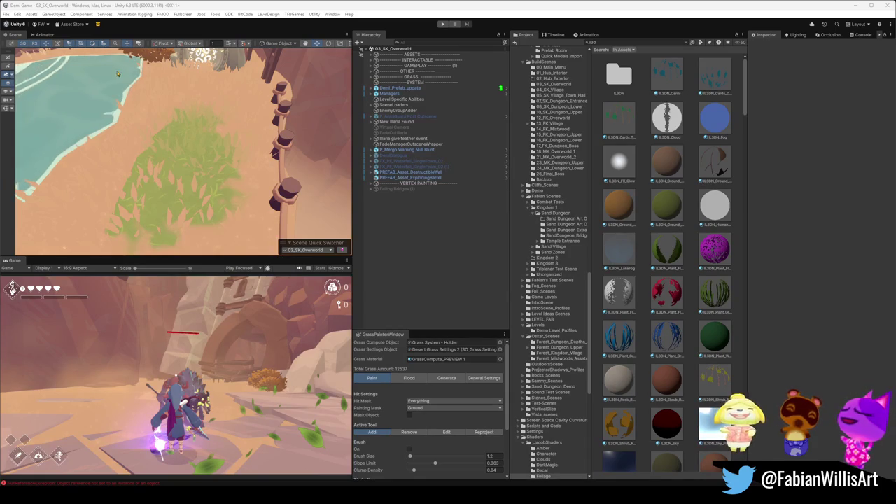
pyautogui.hotkey('ctrl', 'v')
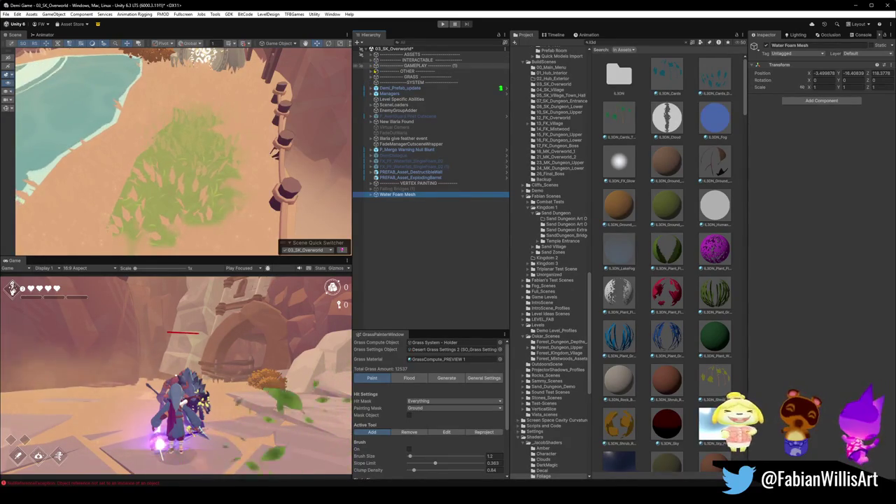
# Step: Expand ASSETS > PARTICLES > Water Foam Mesh in the Hierarchy to reveal the foam systems
pyautogui.click(372, 72)
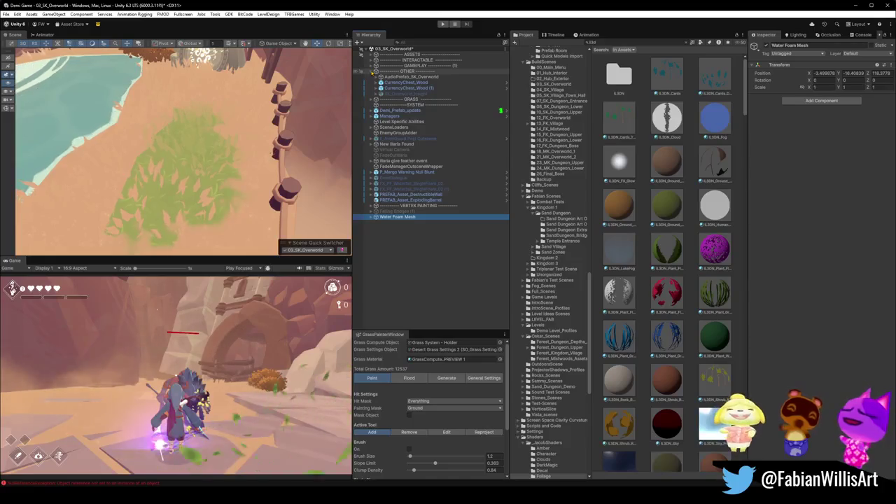
pyautogui.click(371, 71)
pyautogui.click(370, 71)
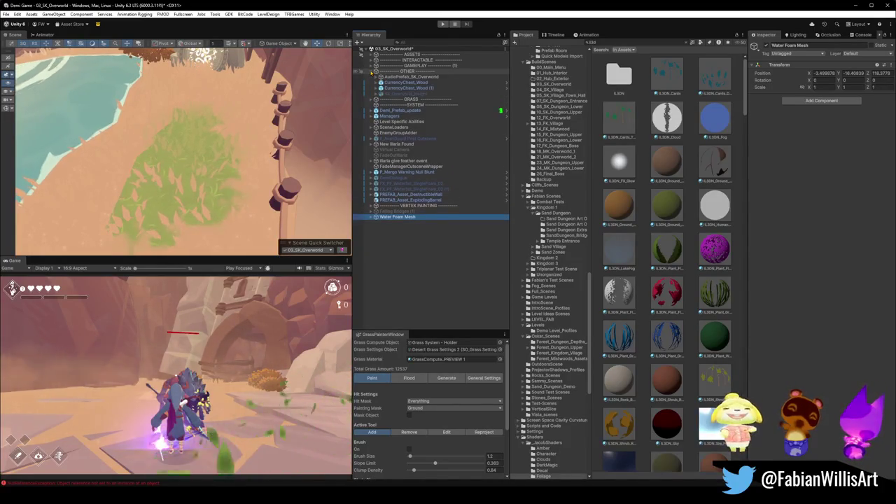
pyautogui.click(371, 72)
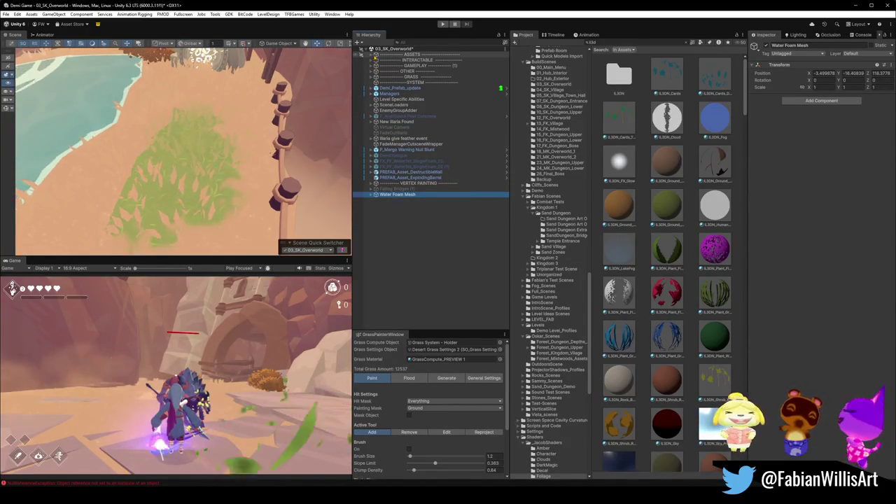
pyautogui.click(371, 59)
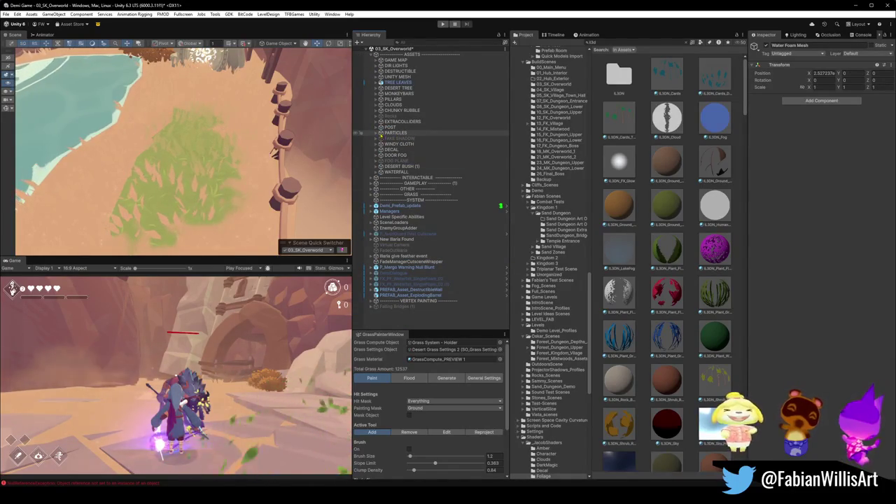
pyautogui.click(376, 133)
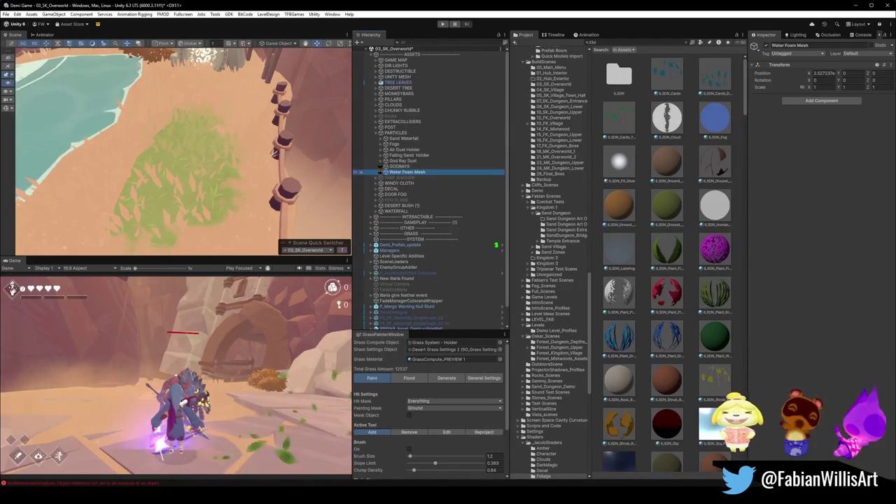
pyautogui.click(382, 172)
# Step: Frame Statue Foam Gravity and move it down to the waterfall's base
pyautogui.press('f')
pyautogui.moveTo(140, 135)
pyautogui.mouseDown()
pyautogui.moveTo(196, 135)
pyautogui.moveTo(189, 146)
pyautogui.moveTo(200, 150)
pyautogui.moveTo(194, 112)
pyautogui.moveTo(210, 113)
pyautogui.mouseUp()
pyautogui.press('f')
pyautogui.moveTo(190, 157)
pyautogui.mouseDown()
pyautogui.moveTo(188, 143)
pyautogui.moveTo(194, 157)
pyautogui.mouseUp()
pyautogui.scroll(-3, 198, 133)
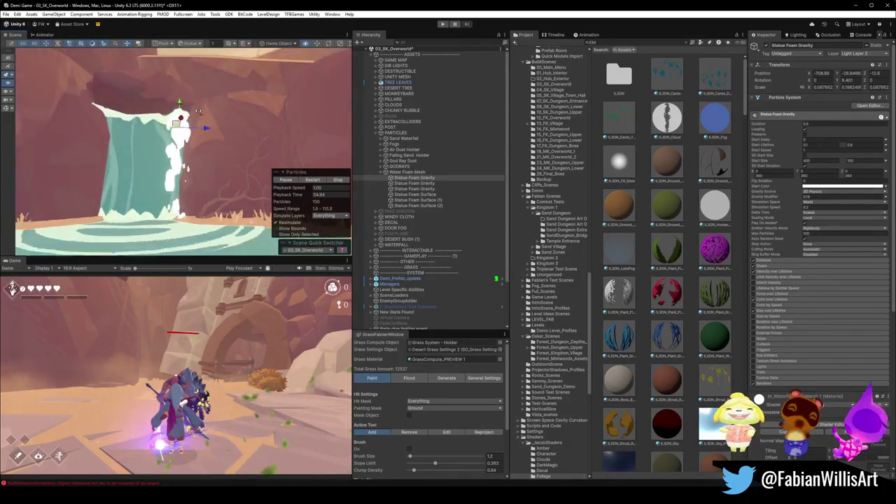
# Step: Deactivate the three Statue Foam Gravity emitters
pyautogui.scroll(-1, 202, 126)
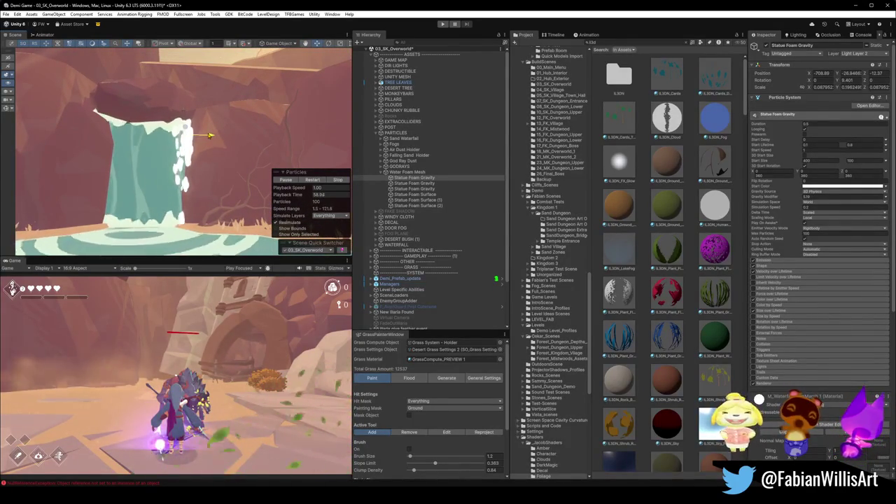
pyautogui.keyDown('shift'); pyautogui.click(420, 188); pyautogui.keyUp('shift')
pyautogui.hotkey('alt', 'shift', 'a')
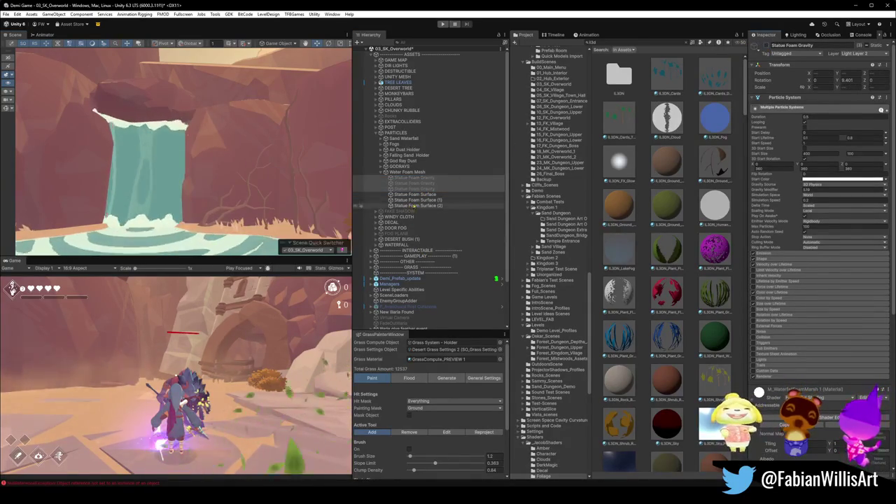
# Step: Set Statue Foam Surface's emitter shape to Edge and frame it at the pool
pyautogui.click(420, 193)
pyautogui.press('f')
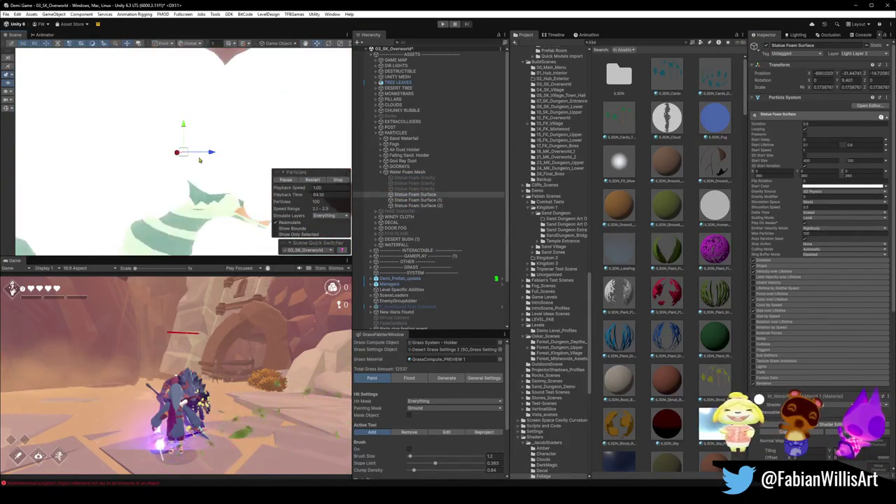
pyautogui.scroll(-5, 185, 158)
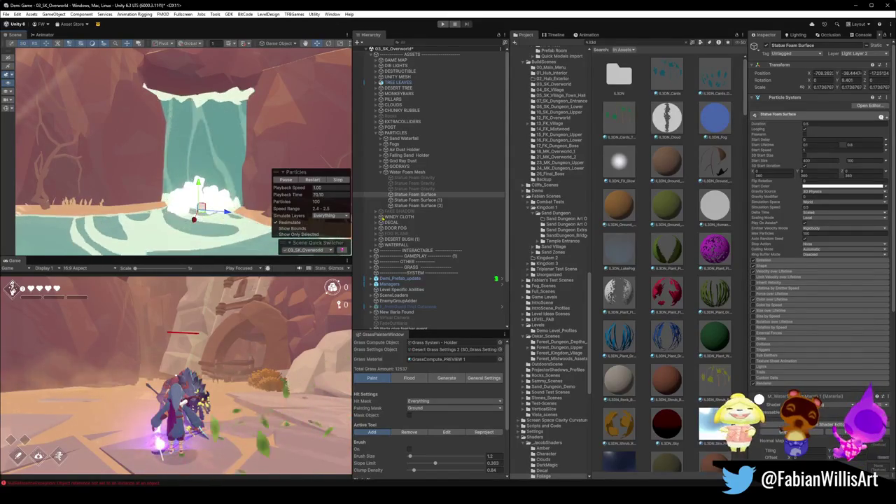
pyautogui.click(773, 267)
pyautogui.click(820, 274)
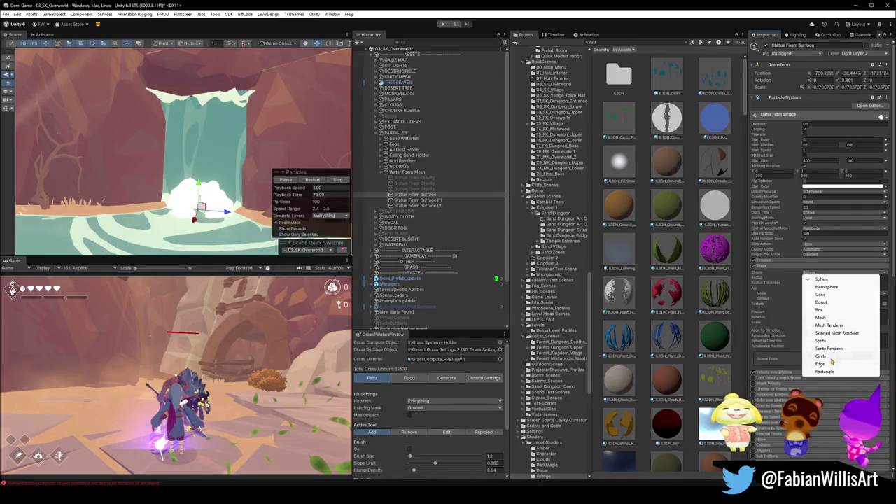
pyautogui.click(828, 364)
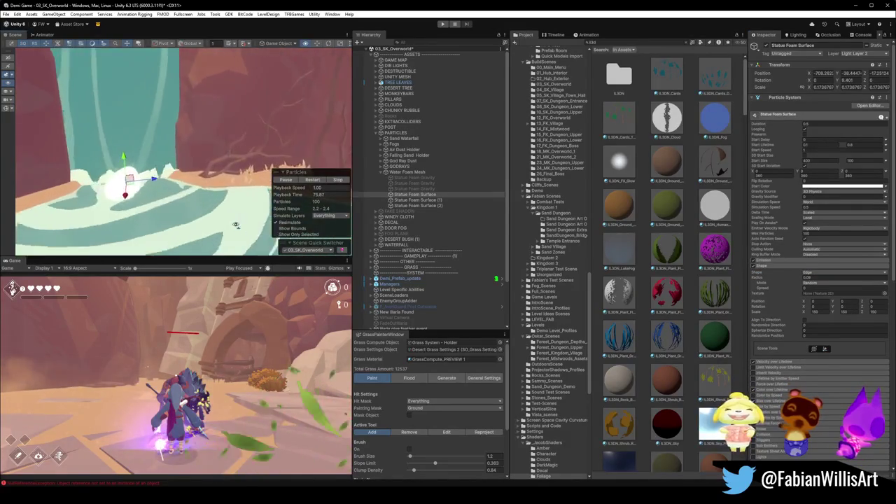
pyautogui.moveTo(125, 159); pyautogui.dragTo(117, 181)
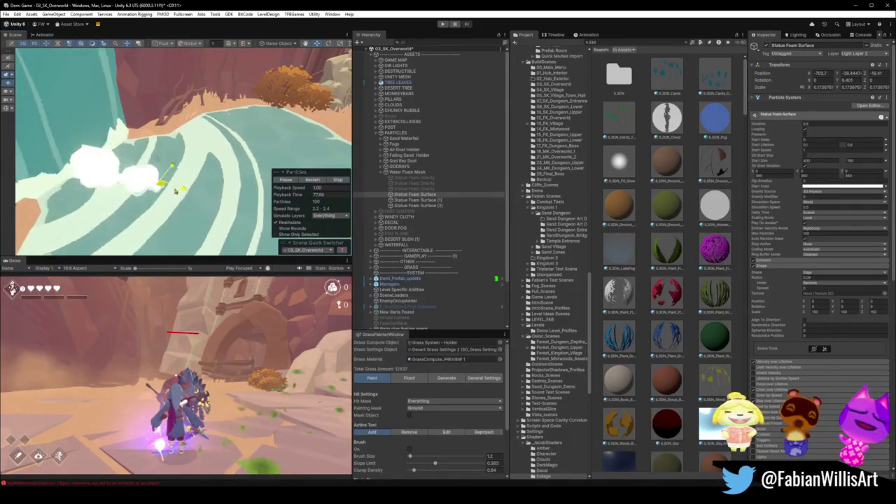
pyautogui.press('f')
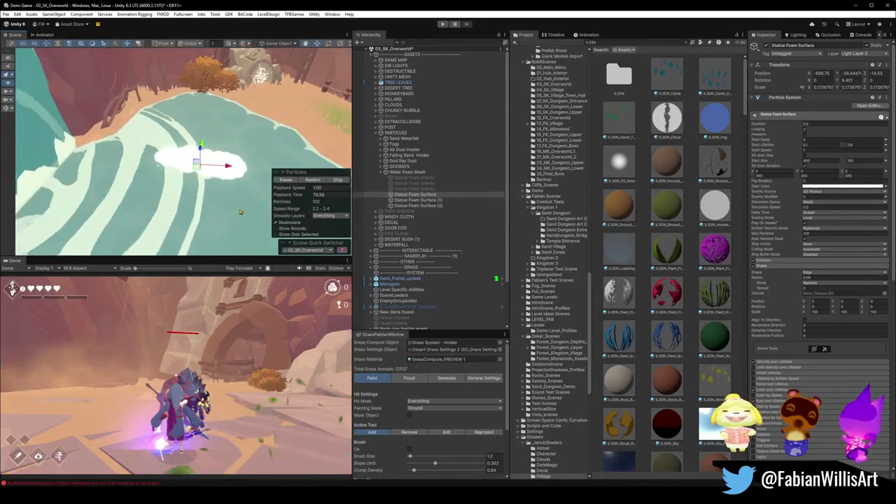
pyautogui.moveTo(209, 177); pyautogui.dragTo(213, 199)
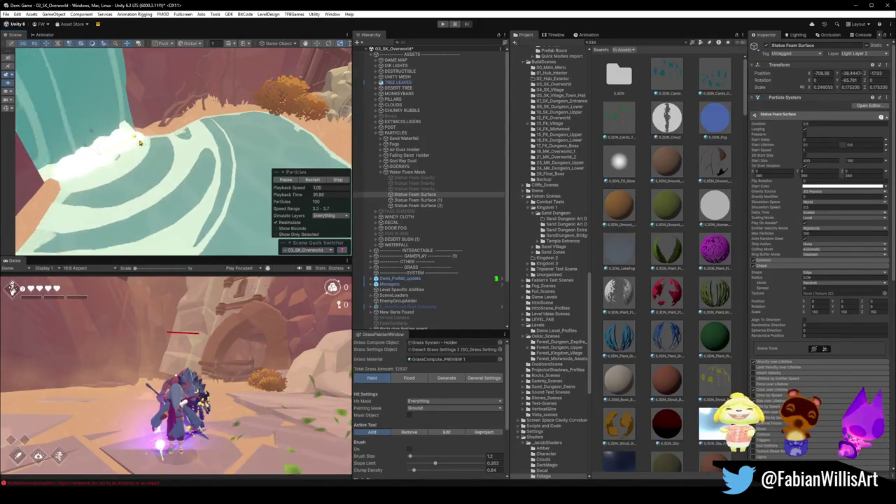
pyautogui.moveTo(156, 142)
pyautogui.mouseDown()
pyautogui.moveTo(180, 154)
pyautogui.moveTo(159, 175)
pyautogui.moveTo(170, 210)
pyautogui.moveTo(174, 200)
pyautogui.moveTo(173, 234)
pyautogui.mouseUp()
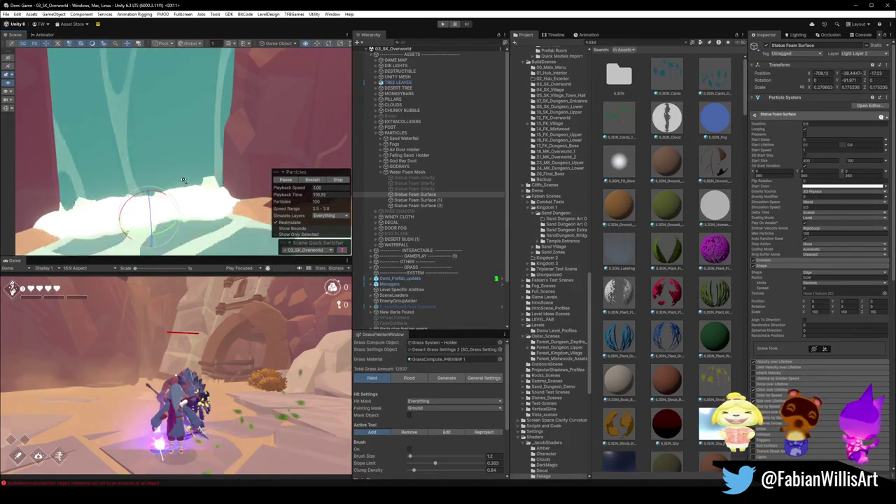
# Step: Set the Sun light as the Lighting sun source, then switch to the 25_MK_Dungeon_Boss scene
pyautogui.click(798, 35)
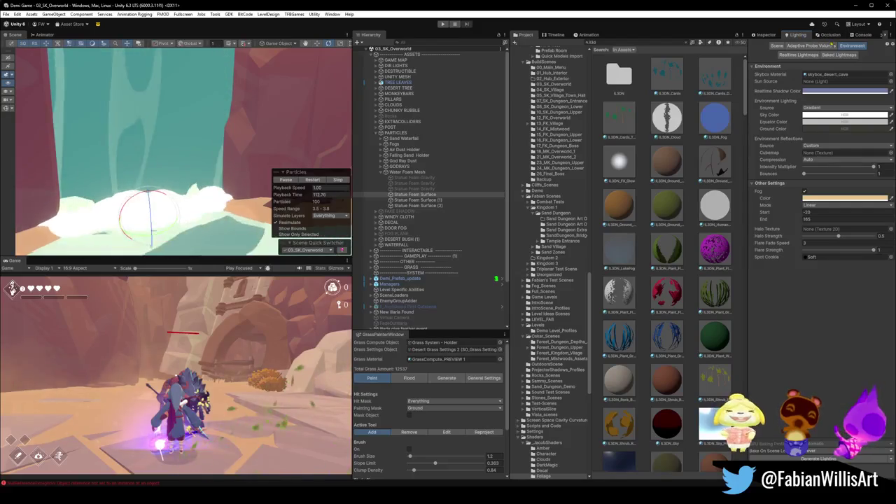
pyautogui.click(889, 82)
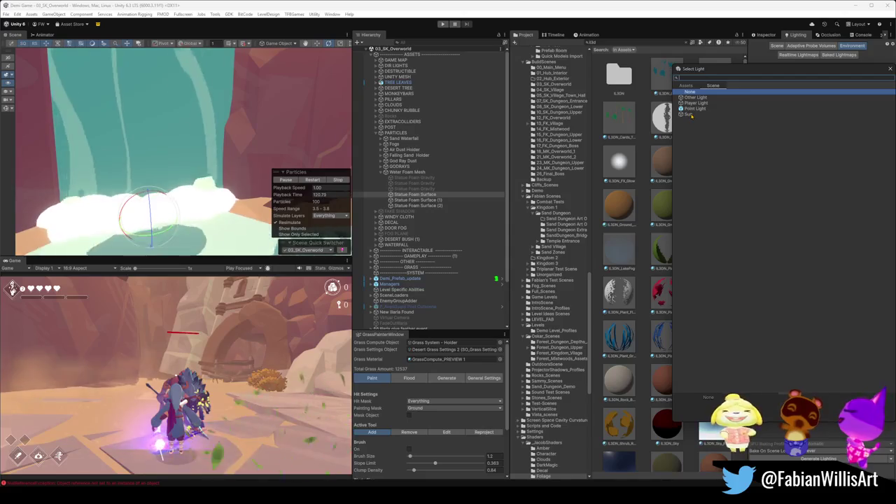
pyautogui.click(691, 114)
pyautogui.doubleClick(690, 114)
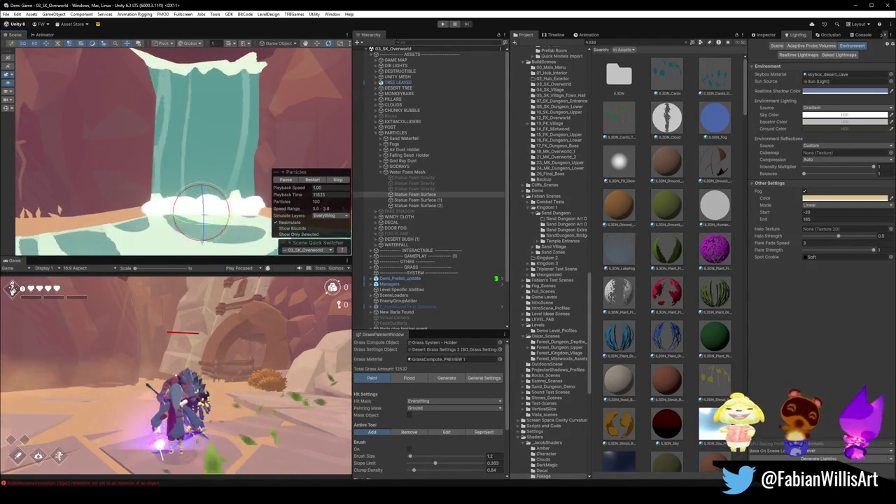
pyautogui.click(311, 250)
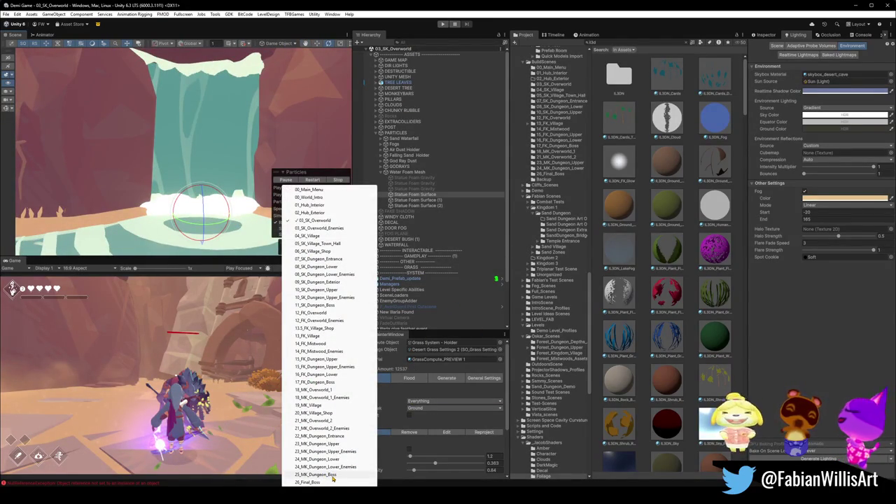
pyautogui.click(332, 475)
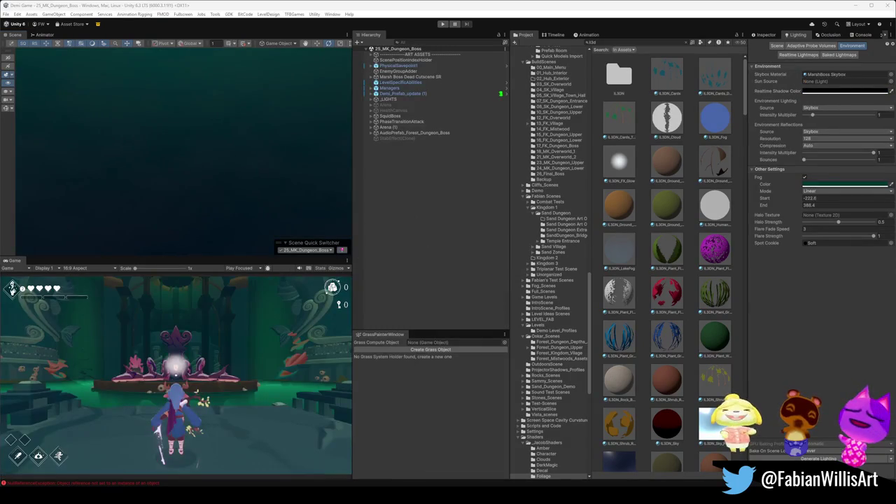
# Step: Select the Sand Dust Ground (12) dust effect in the dungeon, then return to 03_SK_Overworld
pyautogui.click(401, 94)
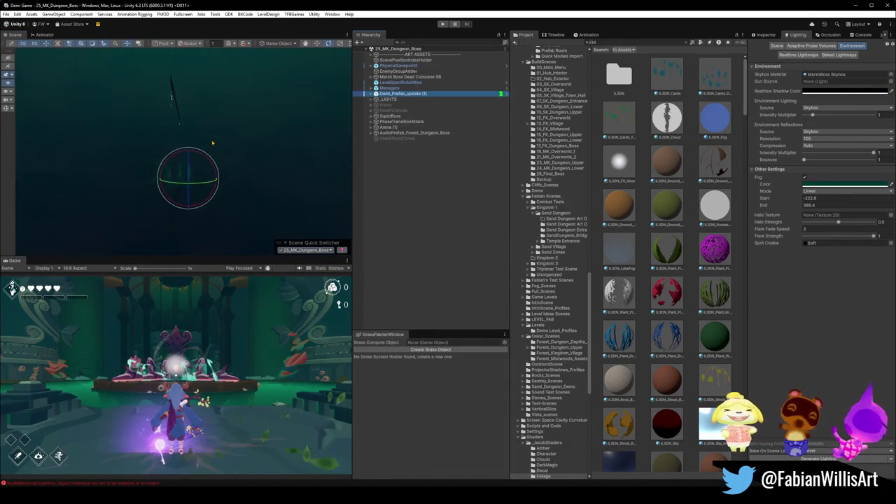
pyautogui.press('f')
pyautogui.moveTo(210, 174)
pyautogui.mouseDown()
pyautogui.moveTo(218, 170)
pyautogui.moveTo(40, 185)
pyautogui.moveTo(206, 163)
pyautogui.moveTo(179, 185)
pyautogui.moveTo(287, 139)
pyautogui.mouseUp()
pyautogui.moveTo(268, 164); pyautogui.dragTo(238, 172)
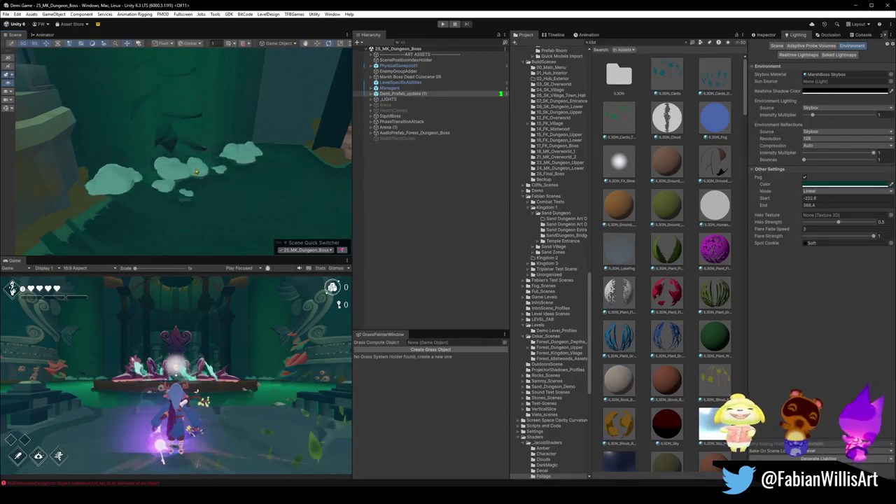
pyautogui.click(183, 184)
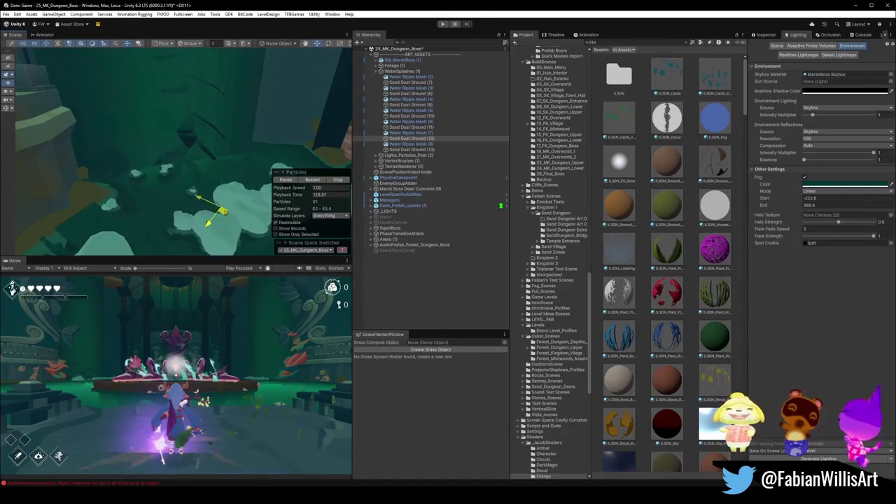
pyautogui.moveTo(227, 214); pyautogui.dragTo(218, 181)
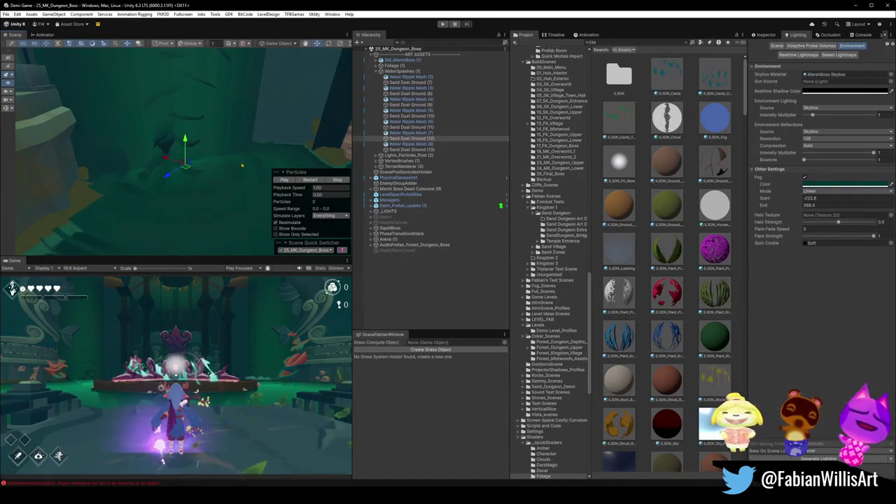
pyautogui.click(304, 251)
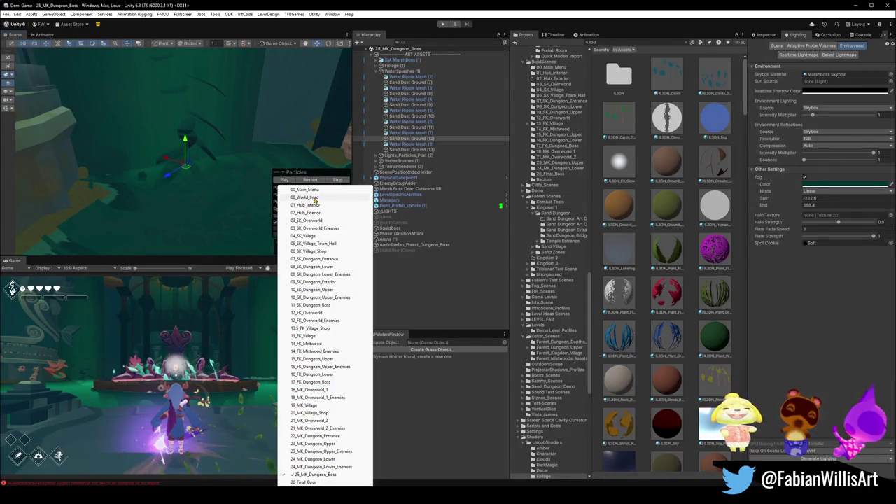
pyautogui.click(315, 221)
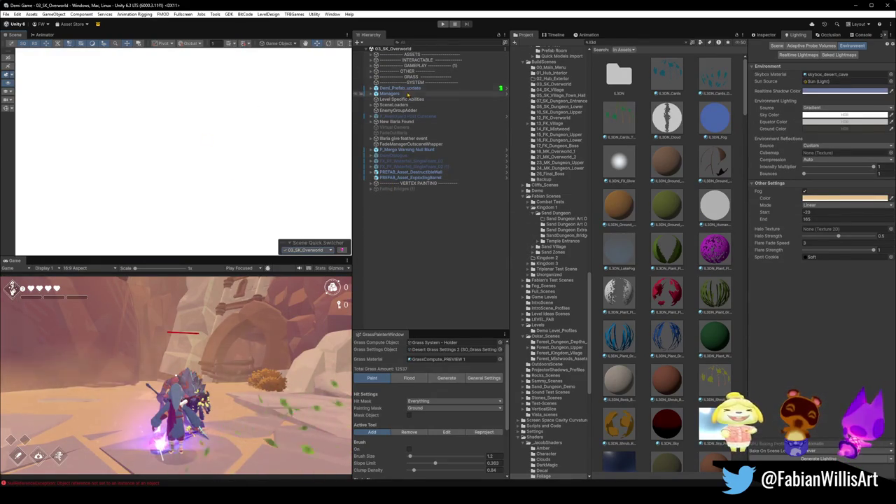
# Step: Fly to the overworld waterfall and paste the Sand Dust Ground (12) effect beside the foam
pyautogui.click(403, 89)
pyautogui.press('f')
pyautogui.rightClick(156, 163)
pyautogui.press('w')
pyautogui.press('w')
pyautogui.press('w')
pyautogui.hotkey('ctrl', 'v')
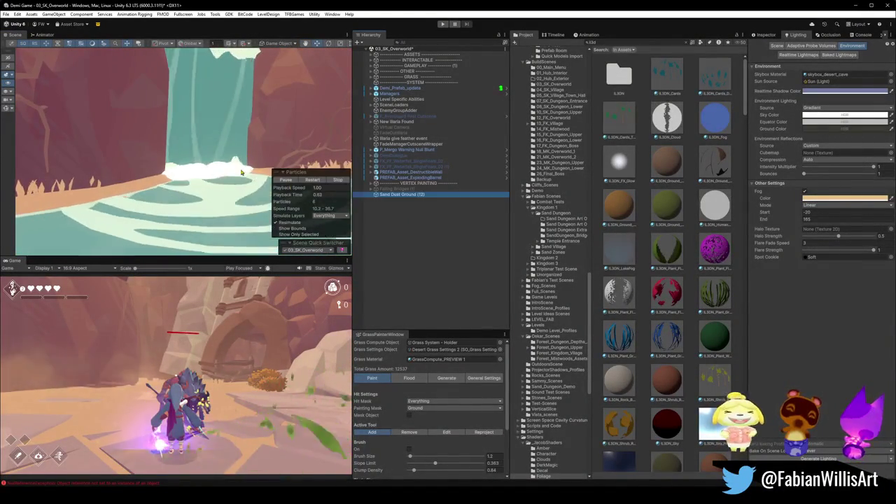
pyautogui.press('w')
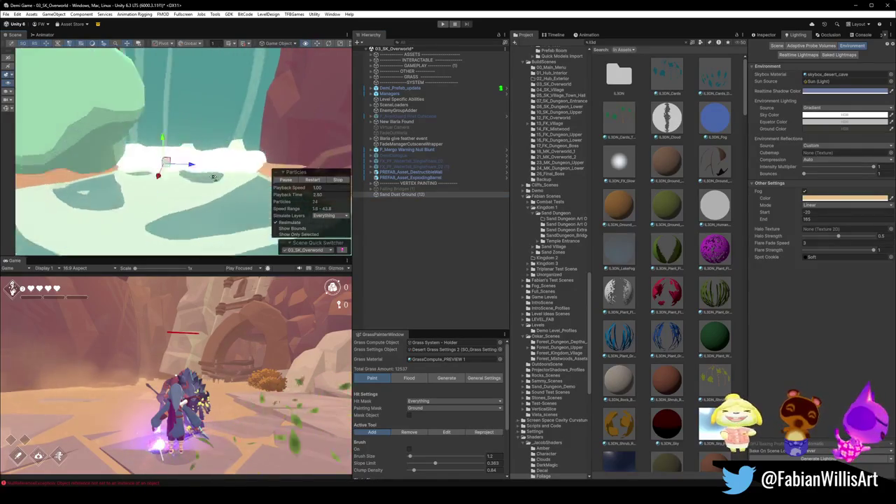
pyautogui.press('w')
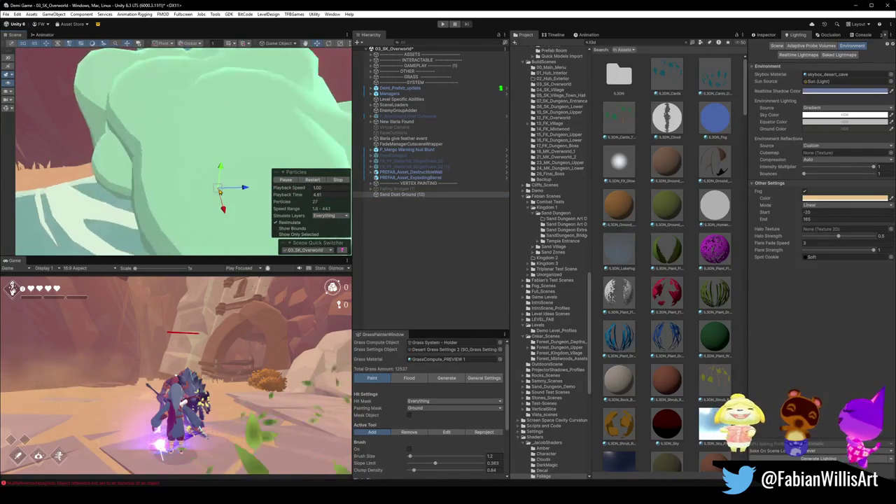
pyautogui.press('s')
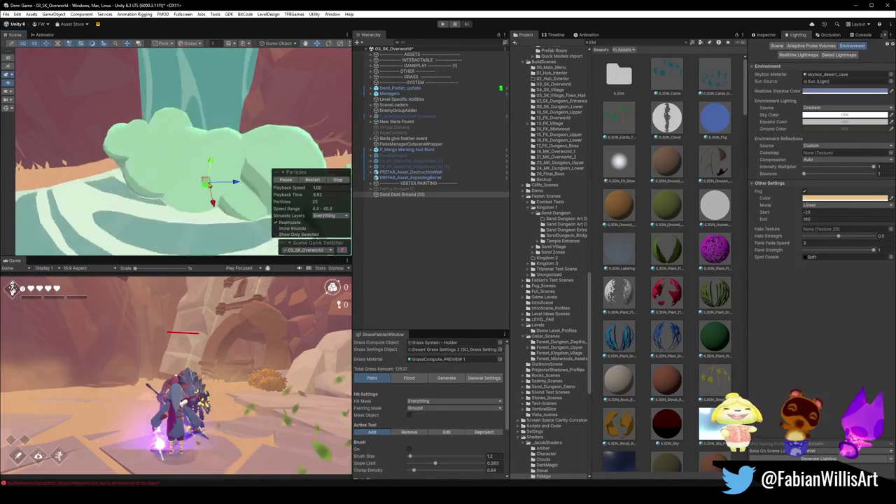
pyautogui.press('w')
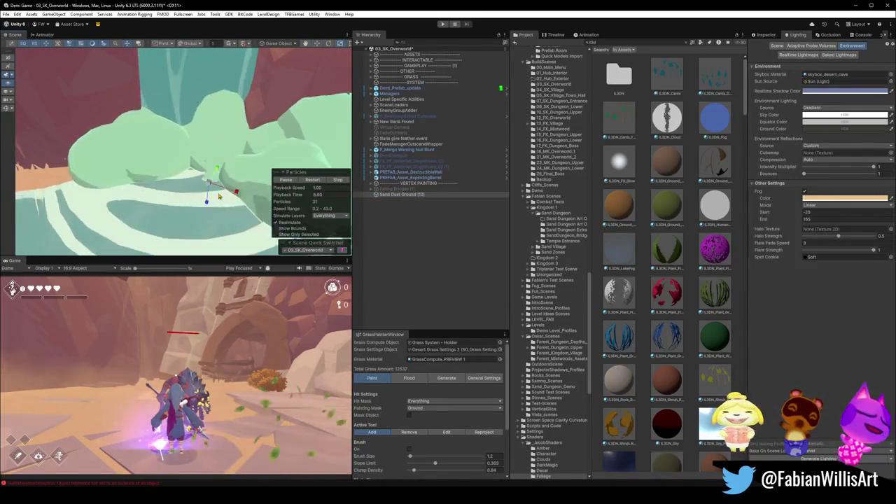
pyautogui.press('a')
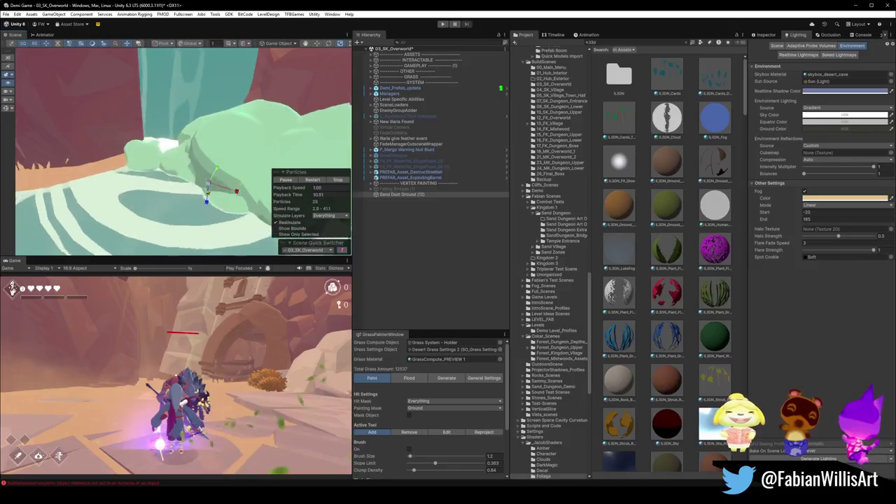
pyautogui.press('w')
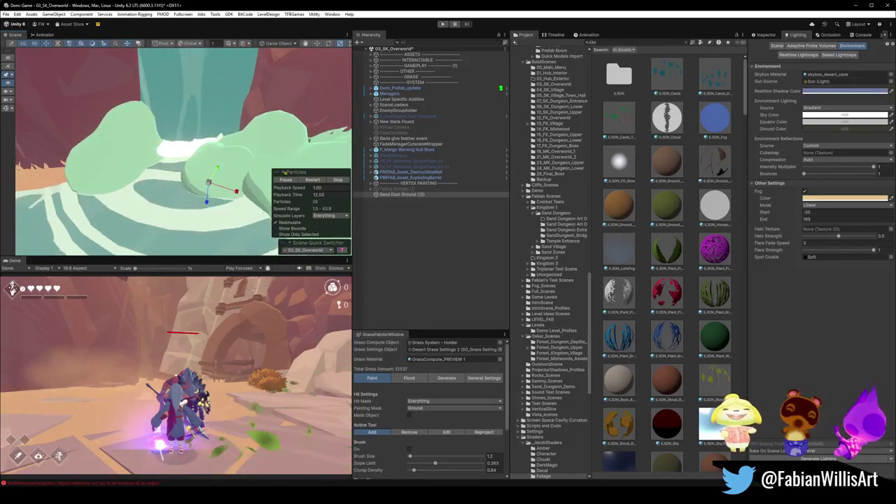
pyautogui.click(765, 35)
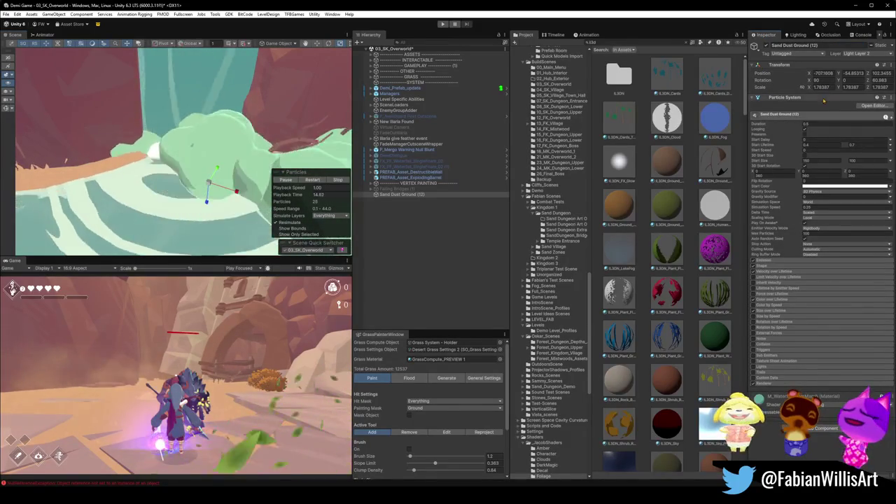
# Step: Turn the Sand Dust Ground emitter to about -85° on Y with the Rotate gizmo
pyautogui.click(878, 80)
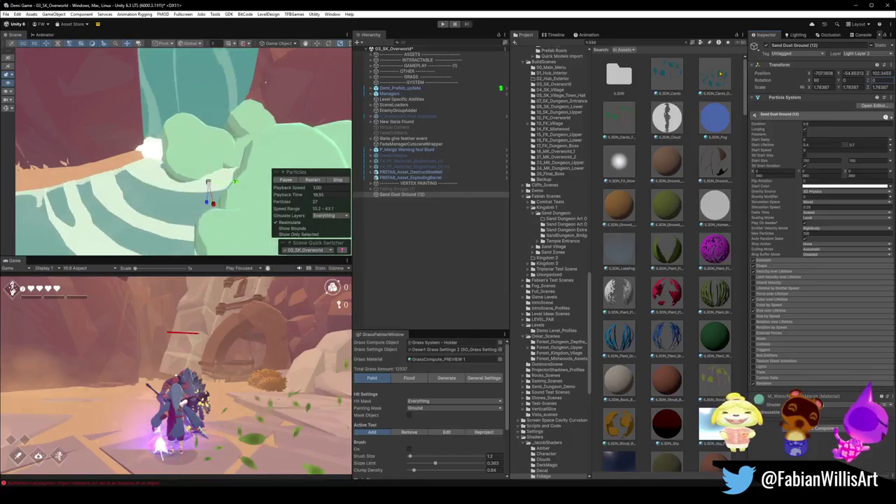
pyautogui.click(816, 79)
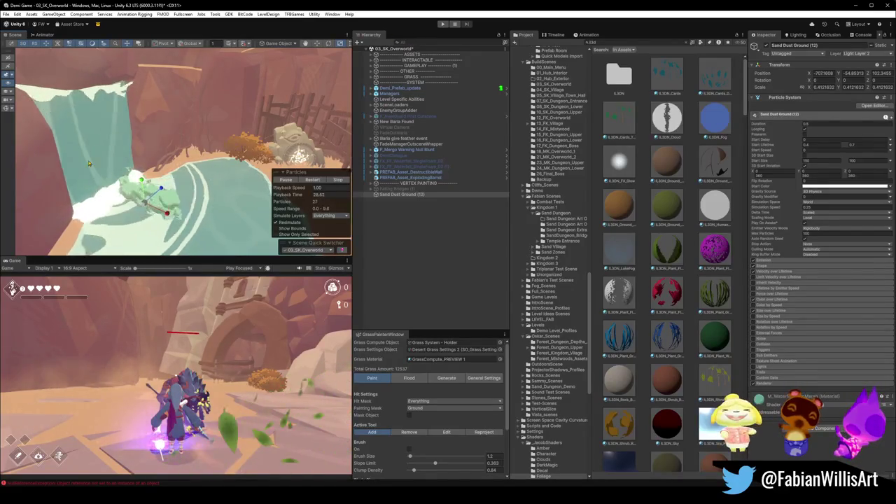
pyautogui.moveTo(319, 91)
pyautogui.mouseDown()
pyautogui.moveTo(206, 195)
pyautogui.moveTo(126, 186)
pyautogui.moveTo(104, 245)
pyautogui.moveTo(102, 284)
pyautogui.mouseUp()
pyautogui.moveTo(161, 175); pyautogui.dragTo(316, 216)
pyautogui.moveTo(248, 234); pyautogui.dragTo(245, 235)
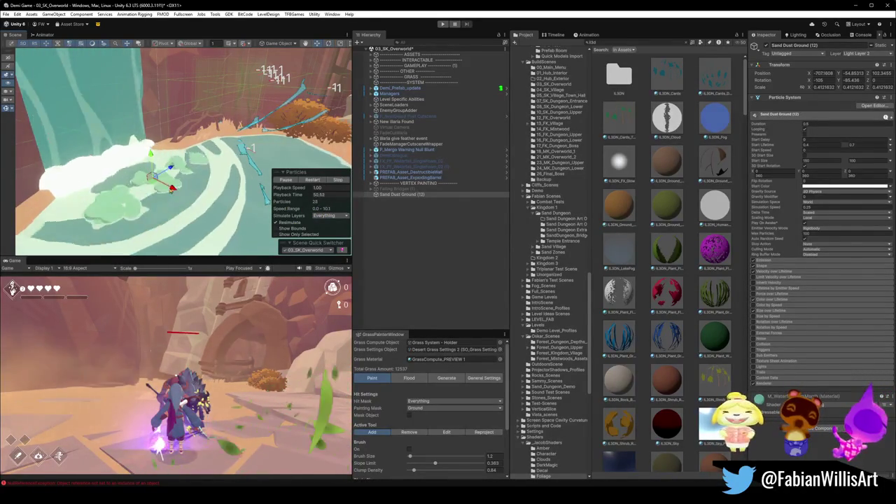
pyautogui.press('f')
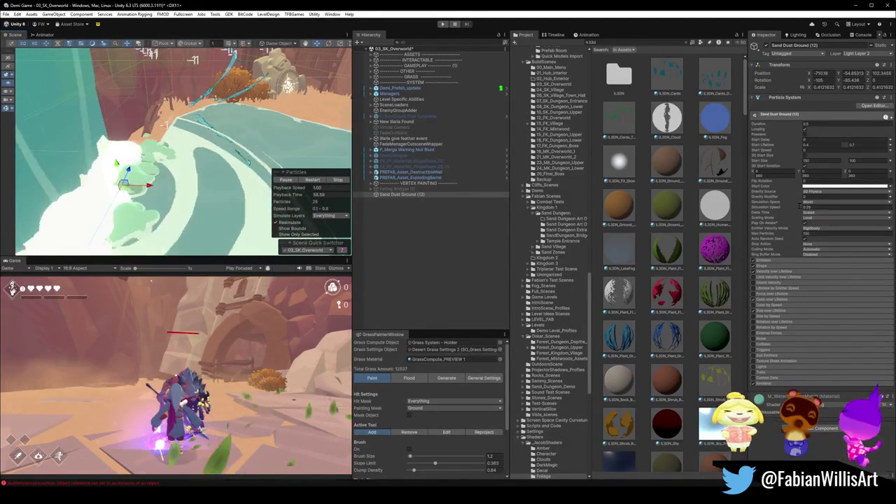
# Step: Swing the view toward the cliff wall and expand the ASSETS group in the Hierarchy
pyautogui.moveTo(231, 168)
pyautogui.mouseDown()
pyautogui.moveTo(266, 164)
pyautogui.moveTo(224, 151)
pyautogui.mouseUp()
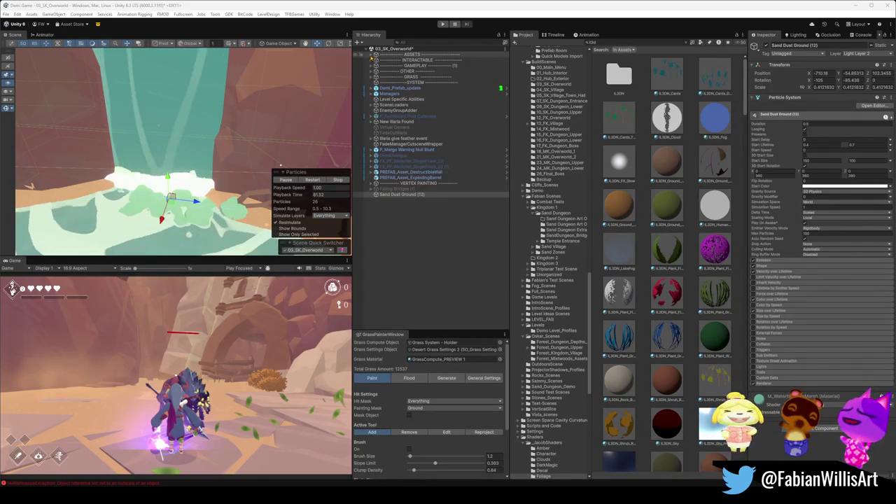
pyautogui.click(372, 53)
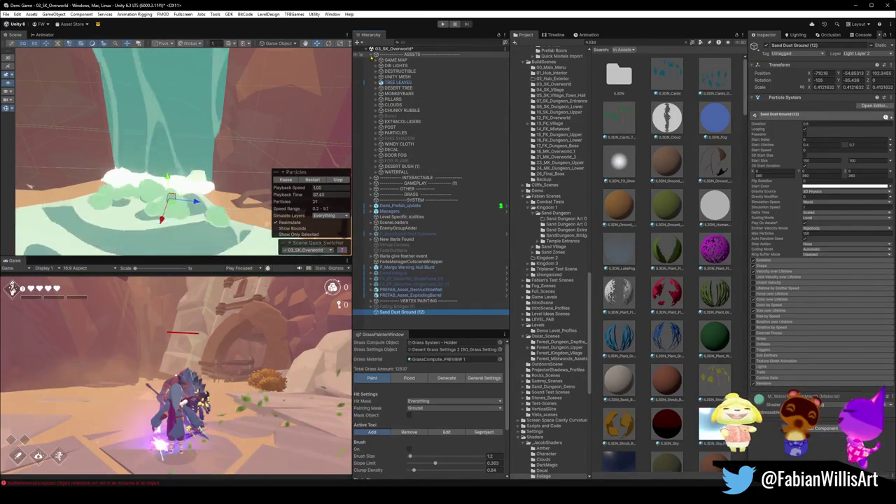
# Step: Delete the Statue Foam objects from under Water Foam Mesh
pyautogui.click(377, 133)
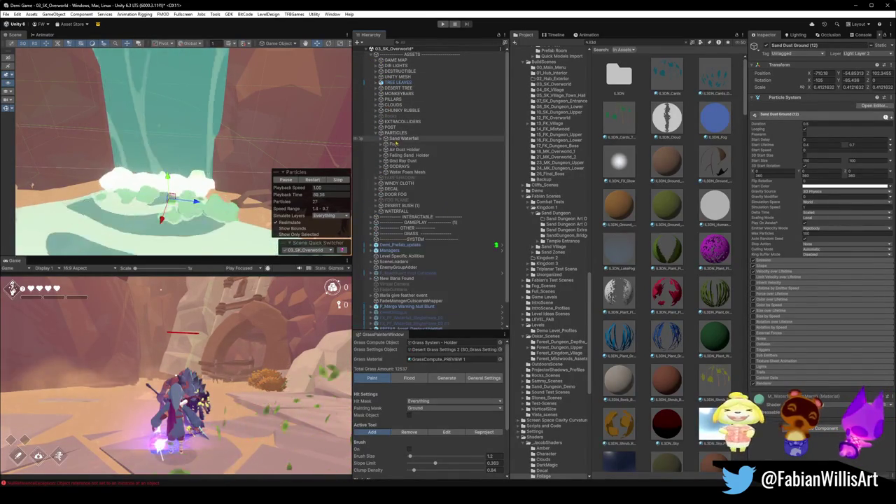
pyautogui.click(383, 172)
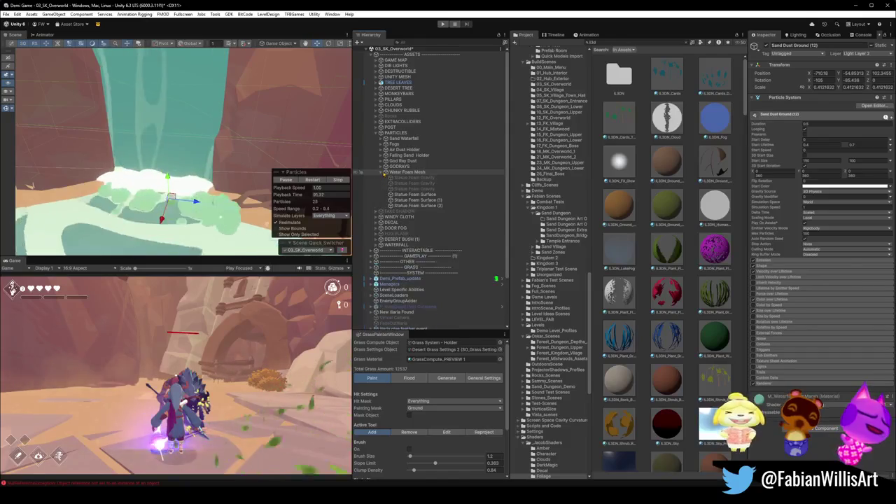
pyautogui.click(413, 205)
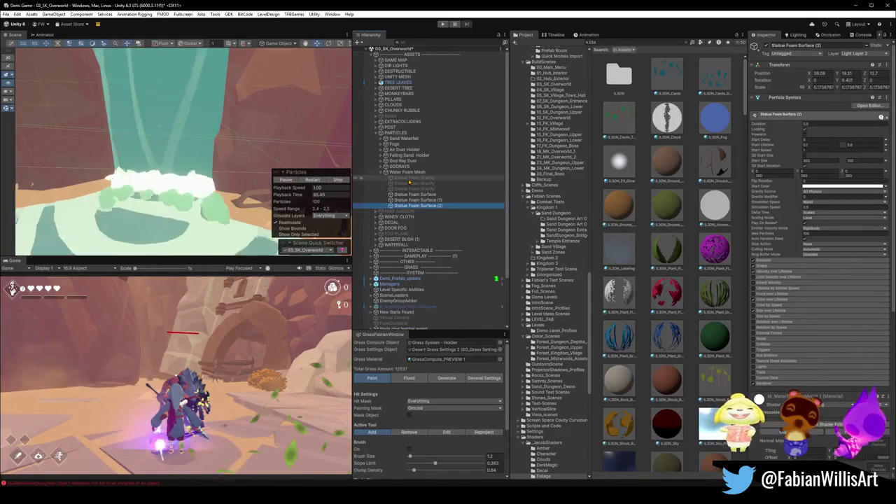
pyautogui.keyDown('shift'); pyautogui.click(410, 177); pyautogui.keyUp('shift')
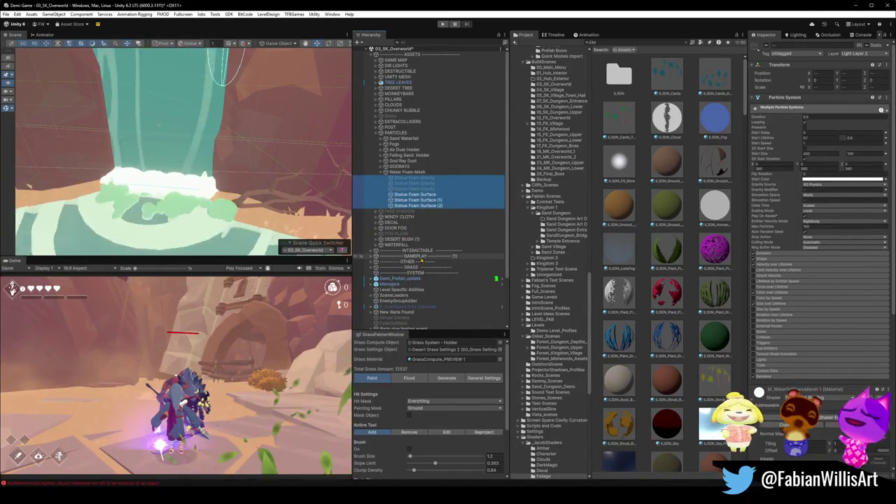
pyautogui.press('Delete')
# Step: Move Sand Dust Ground (12) into the PARTICLES group
pyautogui.scroll(-2, 396, 215)
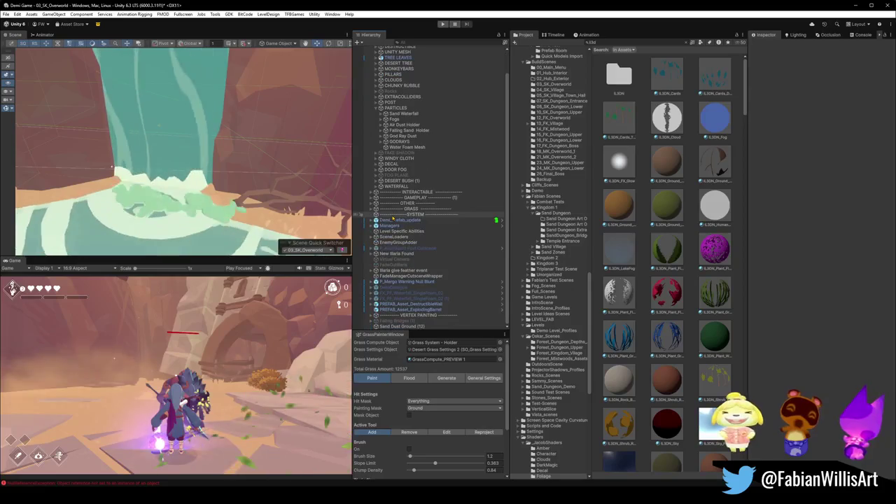
pyautogui.click(401, 327)
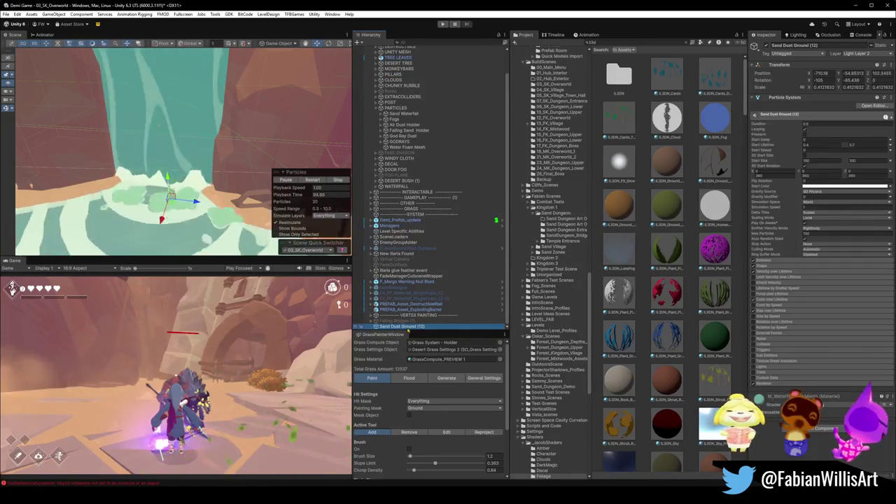
pyautogui.moveTo(404, 210)
pyautogui.mouseDown()
pyautogui.moveTo(411, 149)
pyautogui.moveTo(423, 152)
pyautogui.mouseUp()
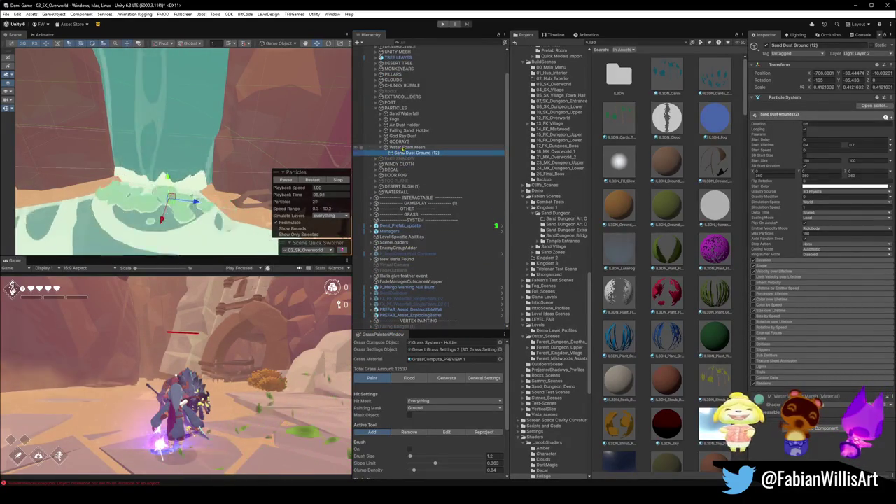
# Step: Set the dust emitter's X rotation to -90 and raise it near the waterfall base
pyautogui.moveTo(173, 204); pyautogui.dragTo(168, 185)
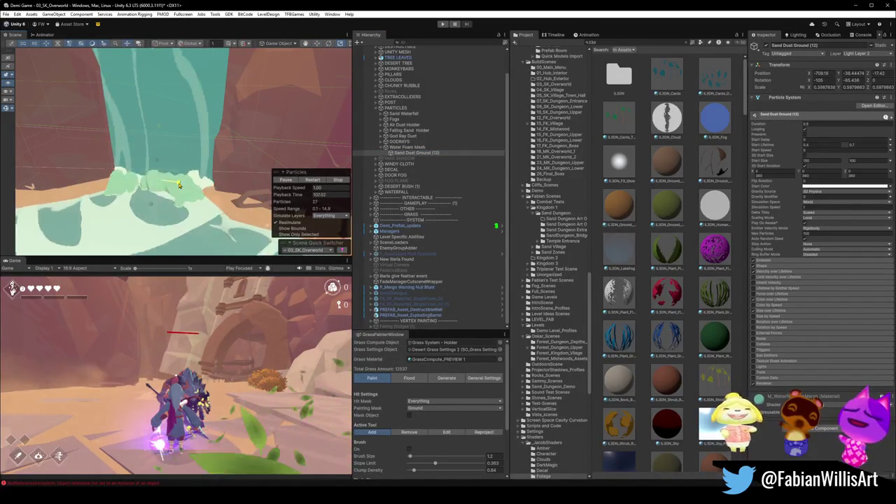
pyautogui.moveTo(178, 185)
pyautogui.mouseDown()
pyautogui.moveTo(220, 155)
pyautogui.moveTo(188, 207)
pyautogui.mouseUp()
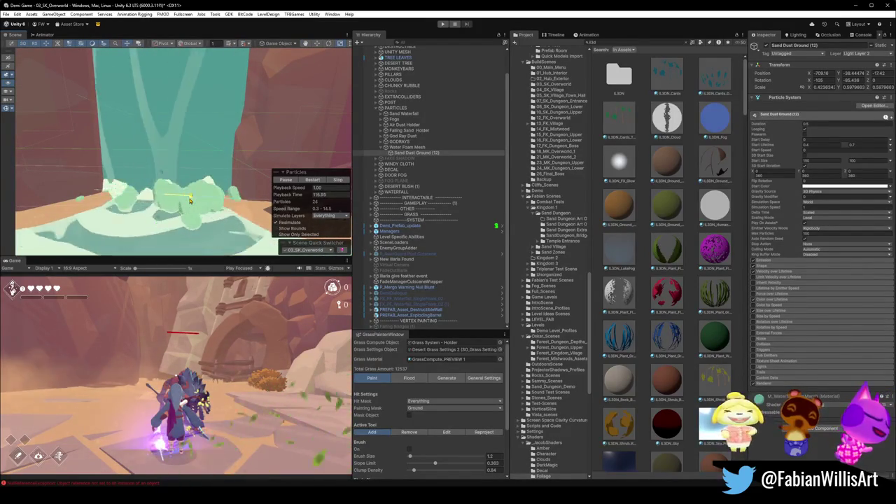
pyautogui.moveTo(189, 201); pyautogui.dragTo(189, 166)
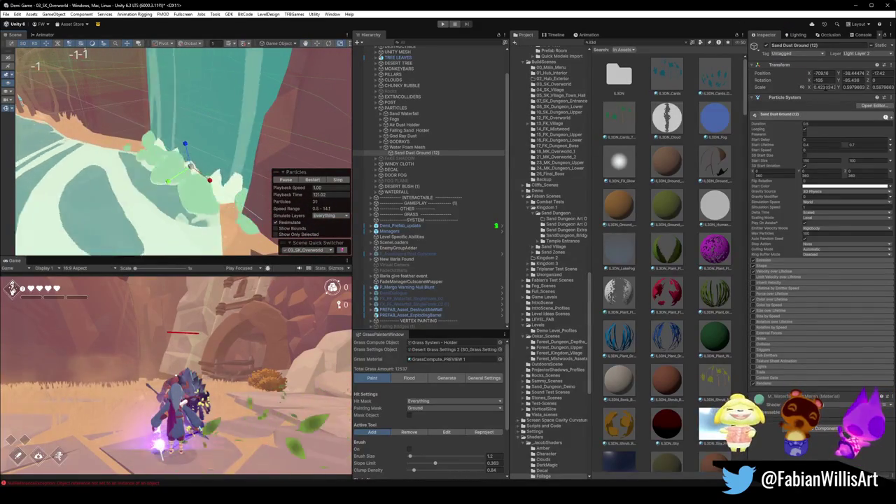
pyautogui.click(817, 80)
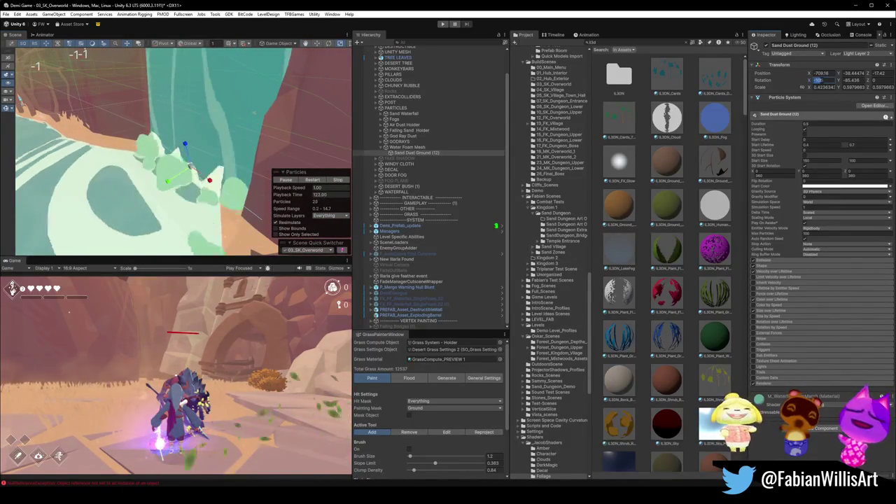
pyautogui.write('-90')
pyautogui.moveTo(188, 150)
pyautogui.mouseDown()
pyautogui.moveTo(174, 202)
pyautogui.moveTo(168, 140)
pyautogui.moveTo(167, 177)
pyautogui.mouseUp()
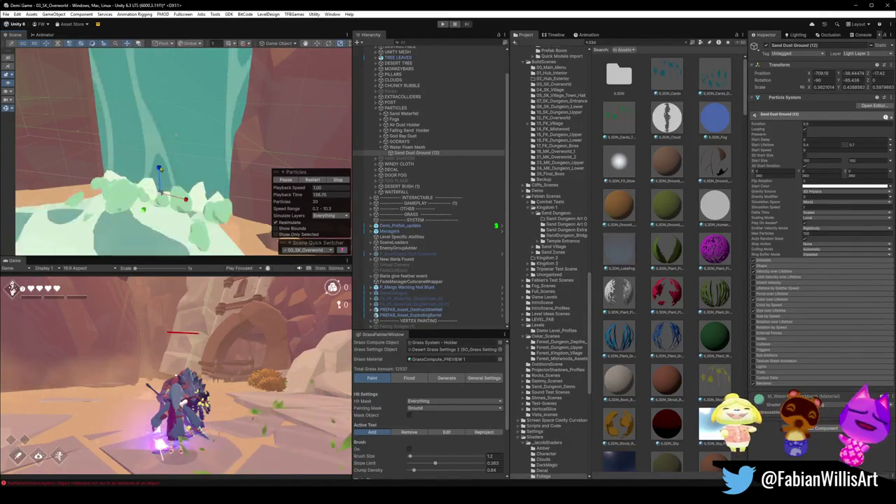
pyautogui.moveTo(162, 191)
pyautogui.mouseDown()
pyautogui.moveTo(160, 152)
pyautogui.moveTo(159, 166)
pyautogui.moveTo(203, 178)
pyautogui.moveTo(184, 189)
pyautogui.mouseUp()
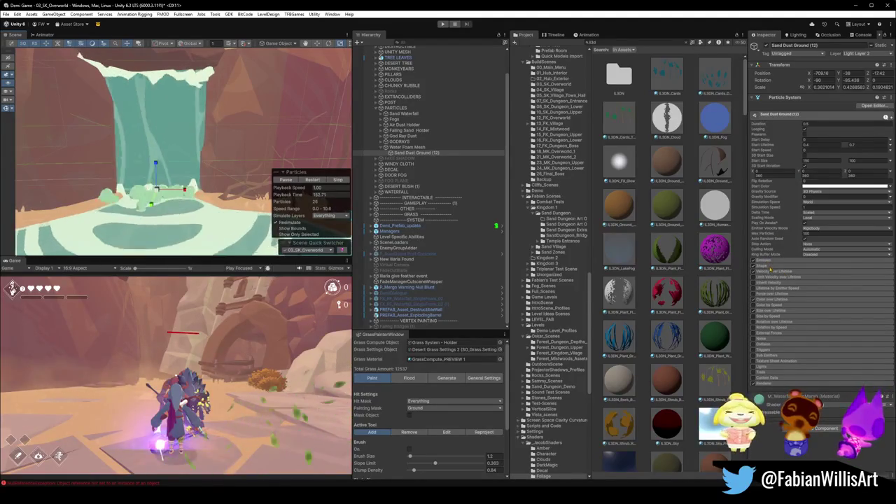
# Step: Widen the Sand Dust Ground Shape radius and scale the emitter up to about 0.56
pyautogui.click(763, 265)
pyautogui.moveTo(805, 278); pyautogui.dragTo(802, 278)
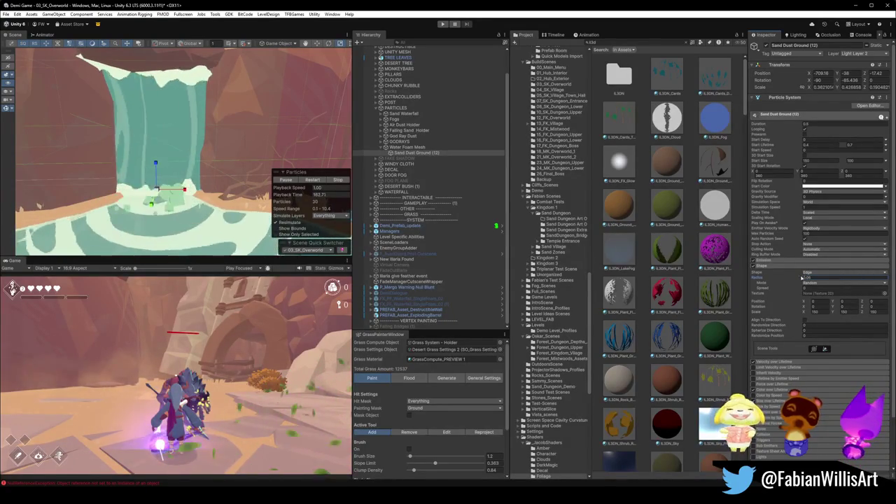
pyautogui.moveTo(159, 193); pyautogui.dragTo(208, 191)
pyautogui.press('e')
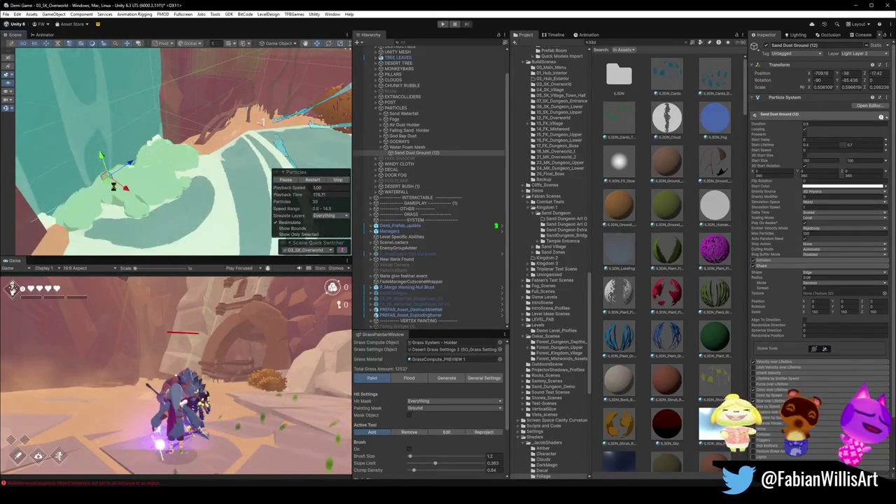
pyautogui.moveTo(112, 198)
pyautogui.mouseDown()
pyautogui.moveTo(141, 191)
pyautogui.moveTo(133, 154)
pyautogui.moveTo(69, 117)
pyautogui.moveTo(180, 191)
pyautogui.moveTo(207, 129)
pyautogui.moveTo(178, 154)
pyautogui.mouseUp()
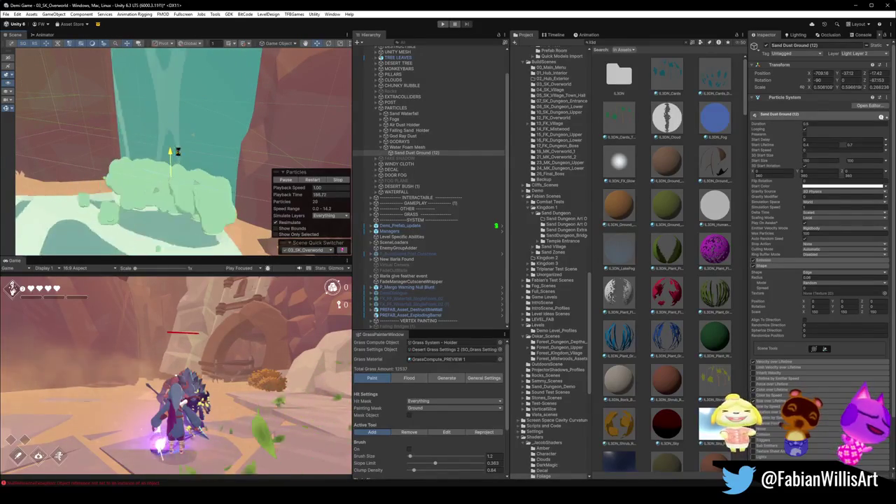
pyautogui.moveTo(177, 157)
pyautogui.mouseDown()
pyautogui.moveTo(160, 198)
pyautogui.moveTo(227, 168)
pyautogui.moveTo(180, 170)
pyautogui.moveTo(163, 203)
pyautogui.mouseUp()
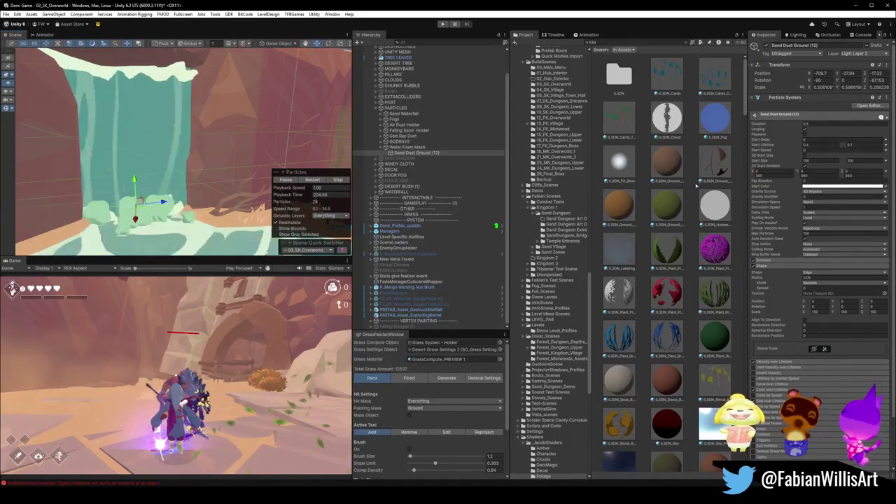
pyautogui.moveTo(175, 189); pyautogui.dragTo(183, 188)
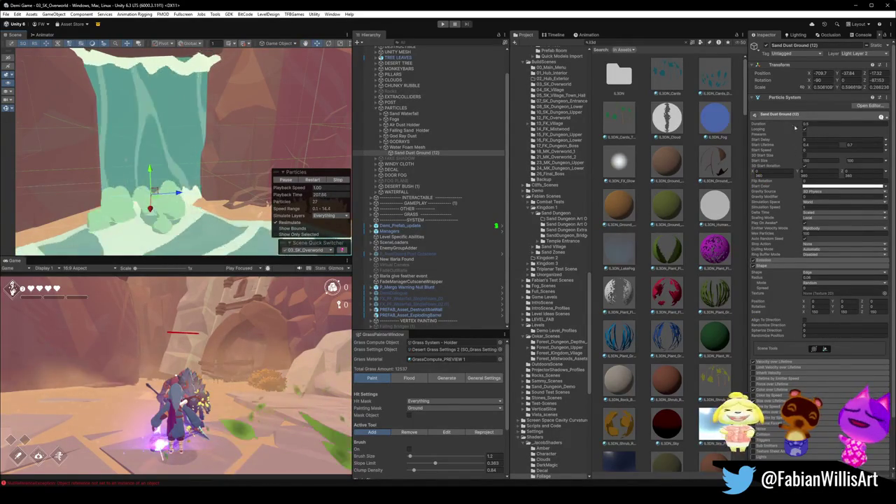
pyautogui.click(770, 97)
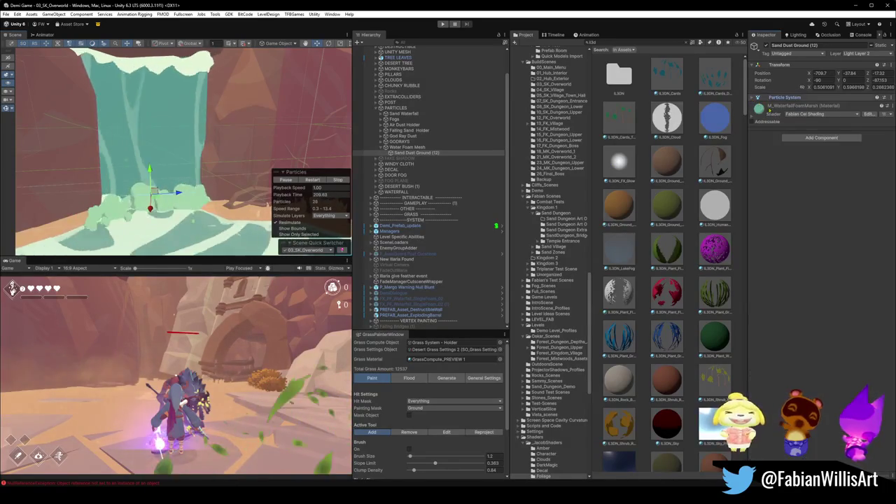
pyautogui.rightClick(759, 109)
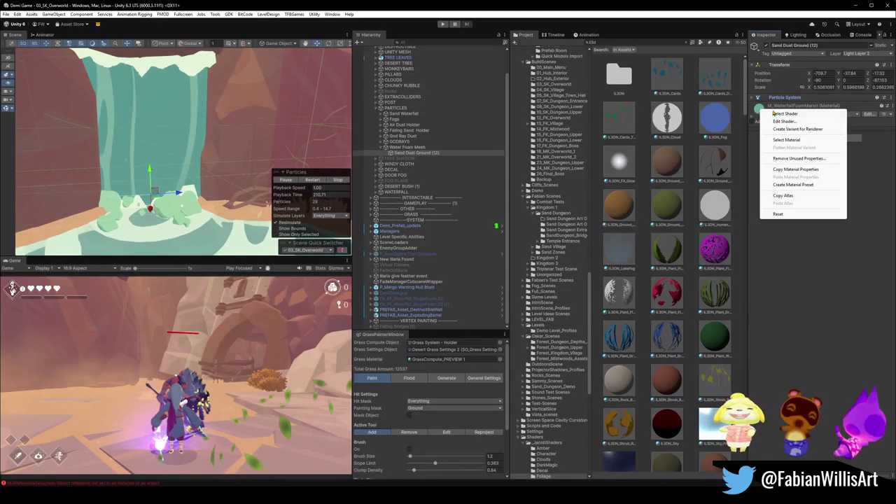
# Step: Find the emitter's material and duplicate M_WaterfallFoamMarsh as M_DesertOverworldFoam
pyautogui.click(786, 140)
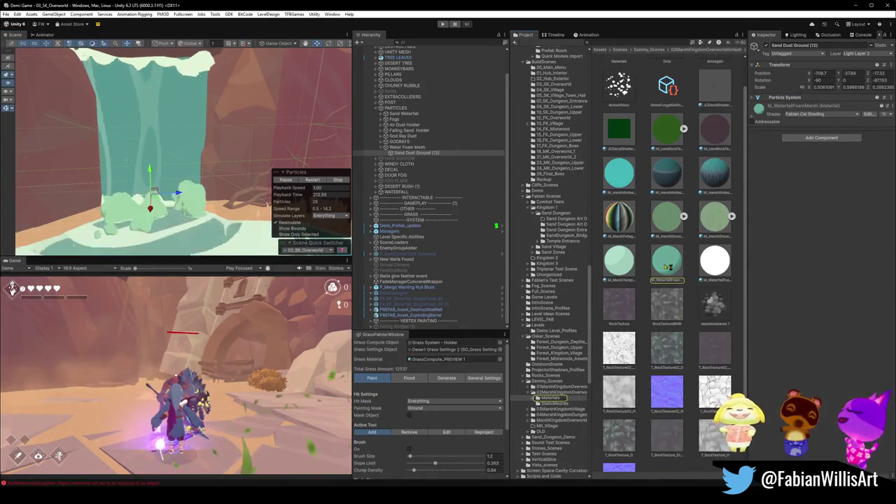
pyautogui.moveTo(619, 260); pyautogui.dragTo(748, 396)
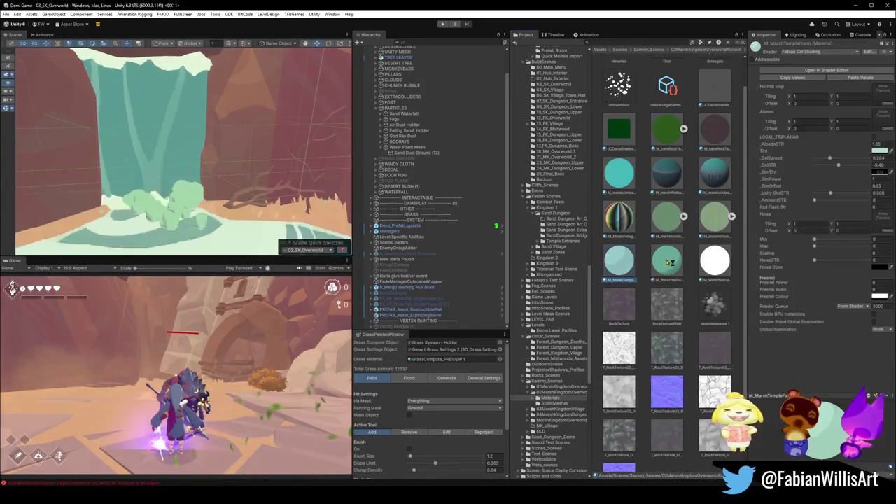
pyautogui.click(666, 263)
pyautogui.hotkey('ctrl', 'd')
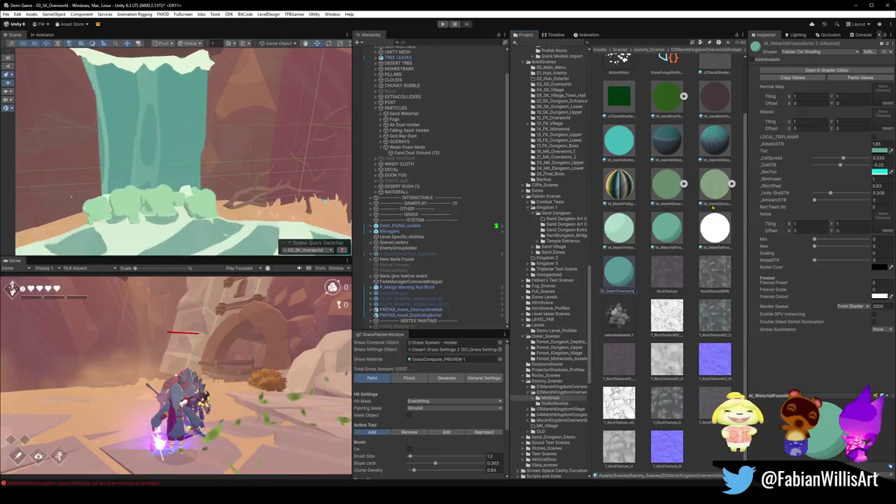
pyautogui.press('Return')
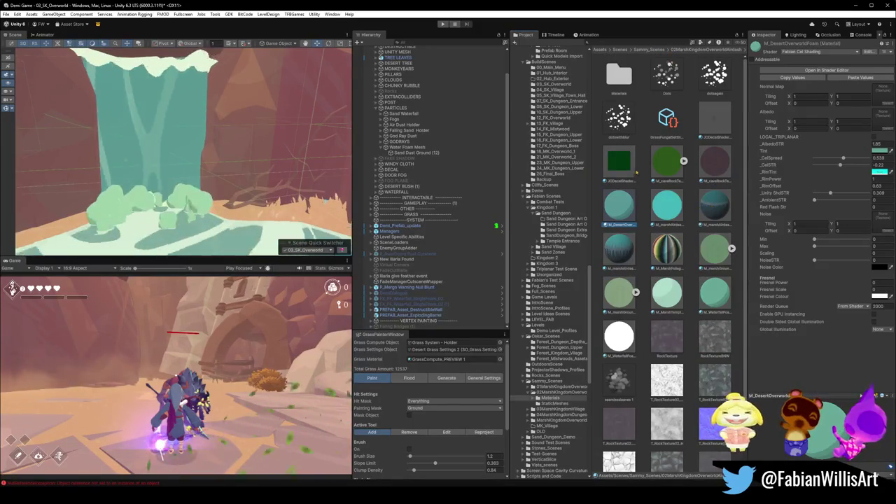
# Step: Change the foam material's Tint colour and lower its cel strength to -0.54
pyautogui.click(878, 151)
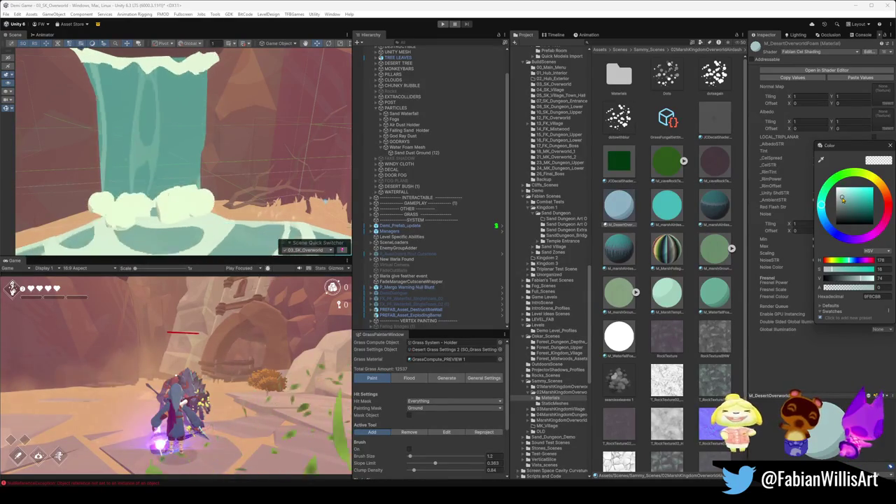
pyautogui.click(808, 285)
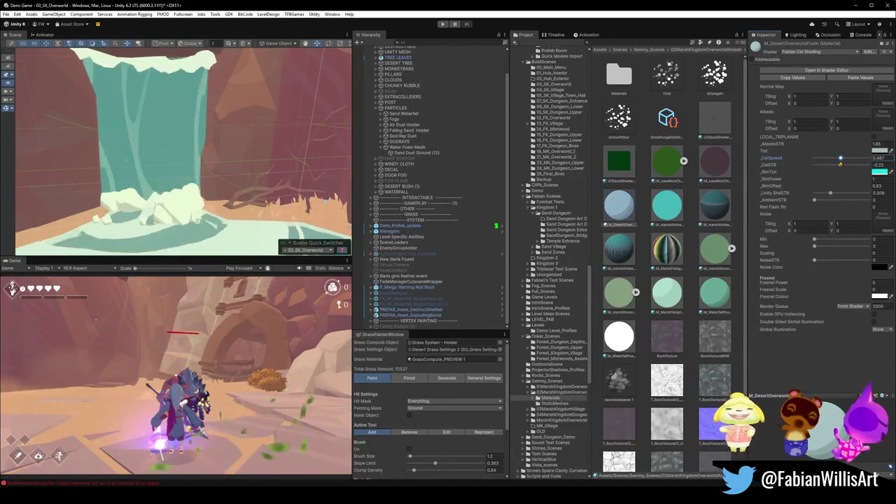
pyautogui.moveTo(840, 166); pyautogui.dragTo(839, 166)
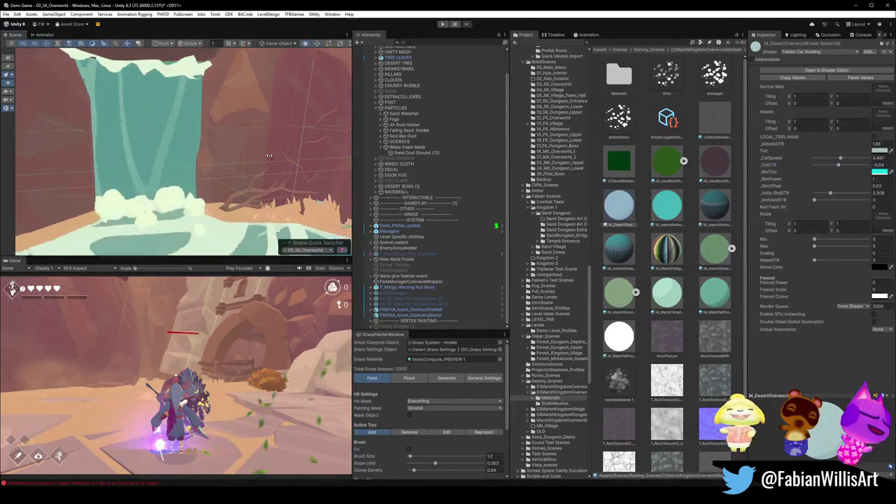
# Step: Zoom and orbit around the waterfall and pool to check the new foam shading
pyautogui.scroll(-10, 265, 160)
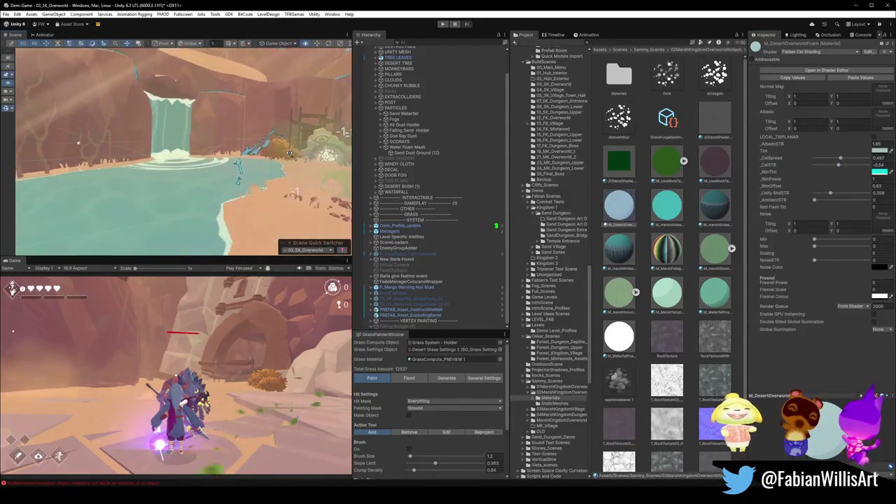
pyautogui.scroll(10, 288, 153)
pyautogui.moveTo(350, 151)
pyautogui.mouseDown()
pyautogui.moveTo(203, 149)
pyautogui.moveTo(210, 169)
pyautogui.mouseUp()
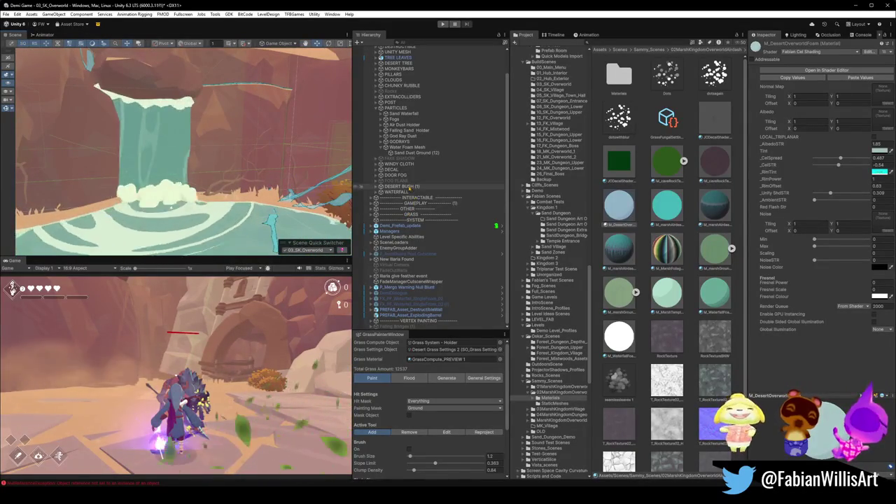
# Step: Select Sand Dust Ground (12), then rotate and reposition it on the waterfall
pyautogui.click(417, 152)
pyautogui.moveTo(113, 155); pyautogui.dragTo(232, 208)
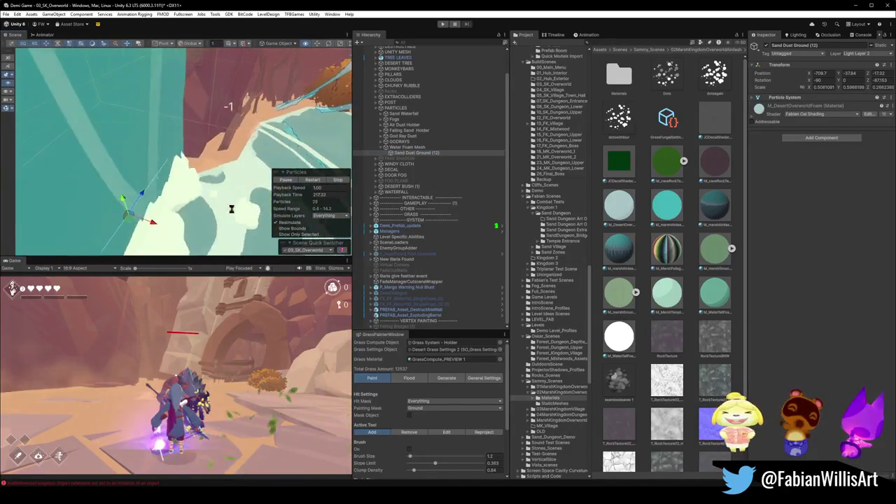
pyautogui.press('e')
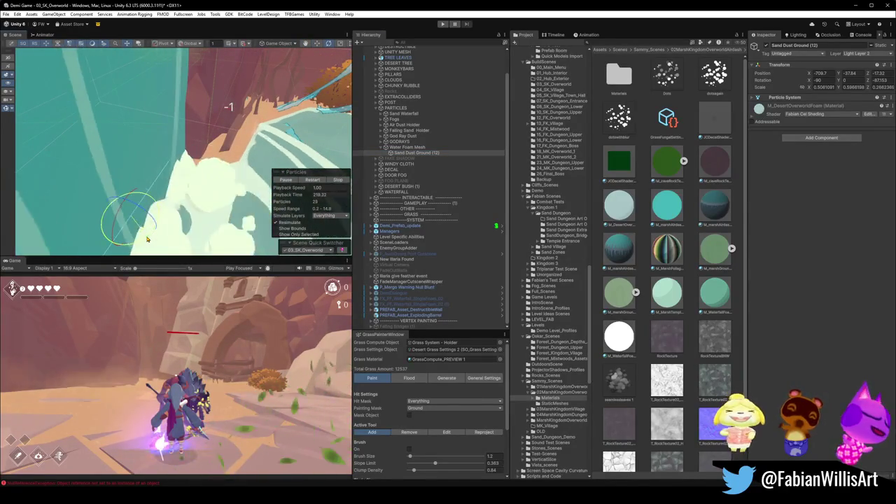
pyautogui.moveTo(147, 239)
pyautogui.mouseDown()
pyautogui.moveTo(101, 185)
pyautogui.moveTo(210, 142)
pyautogui.moveTo(199, 101)
pyautogui.mouseUp()
pyautogui.press('w')
# Step: Duplicate the emitter into Sand Dust Ground (13) and expand its Particle System settings
pyautogui.hotkey('ctrl', 'd')
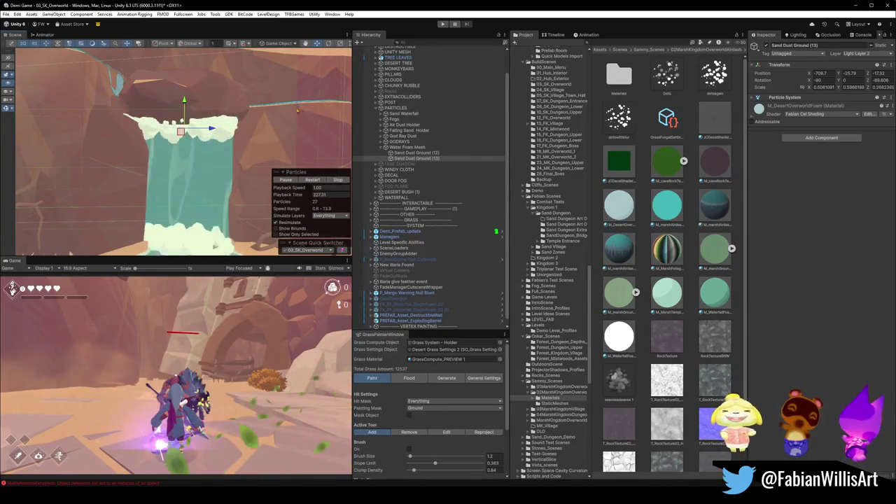
pyautogui.moveTo(231, 158); pyautogui.dragTo(196, 137)
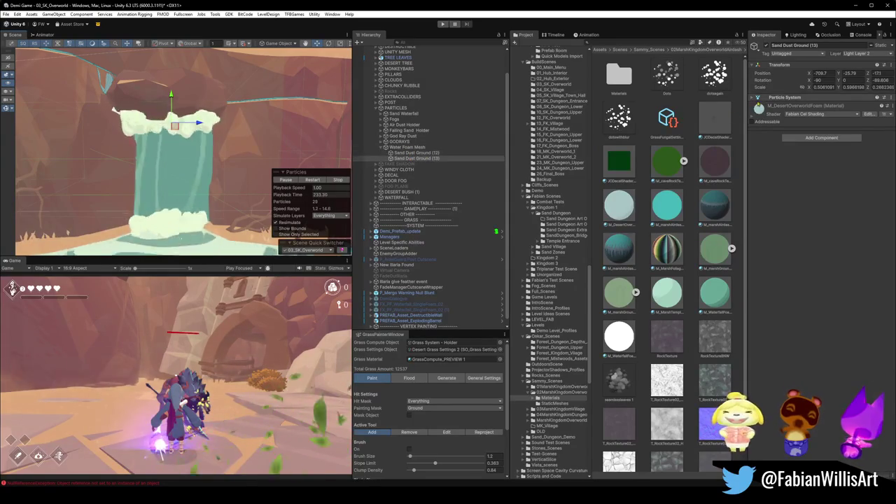
pyautogui.click(784, 98)
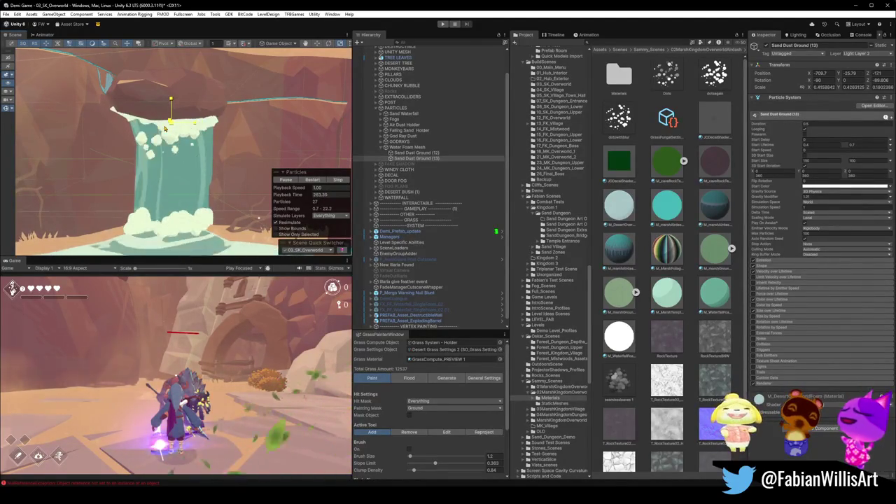
pyautogui.moveTo(165, 128)
pyautogui.mouseDown()
pyautogui.moveTo(255, 147)
pyautogui.moveTo(274, 139)
pyautogui.moveTo(161, 164)
pyautogui.mouseUp()
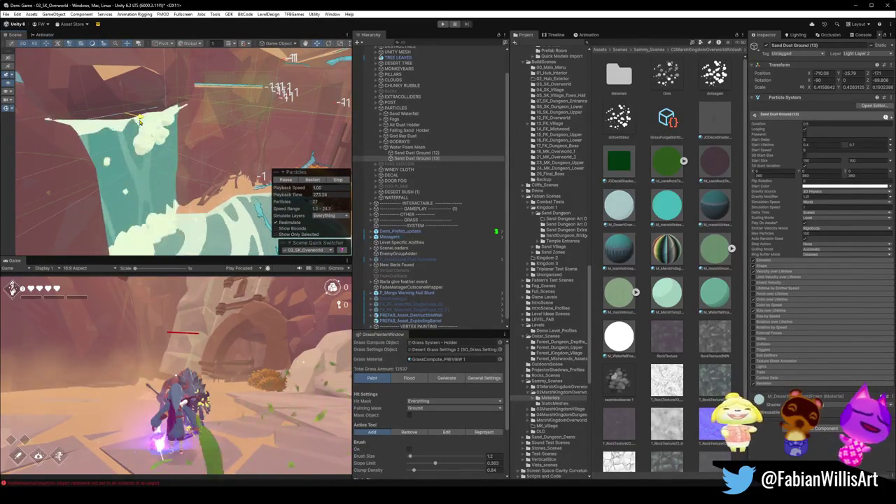
# Step: Orbit the waterfall to review the dust splash, frame the emitter, and list the project scenes
pyautogui.moveTo(140, 120)
pyautogui.mouseDown()
pyautogui.moveTo(127, 78)
pyautogui.moveTo(150, 105)
pyautogui.mouseUp()
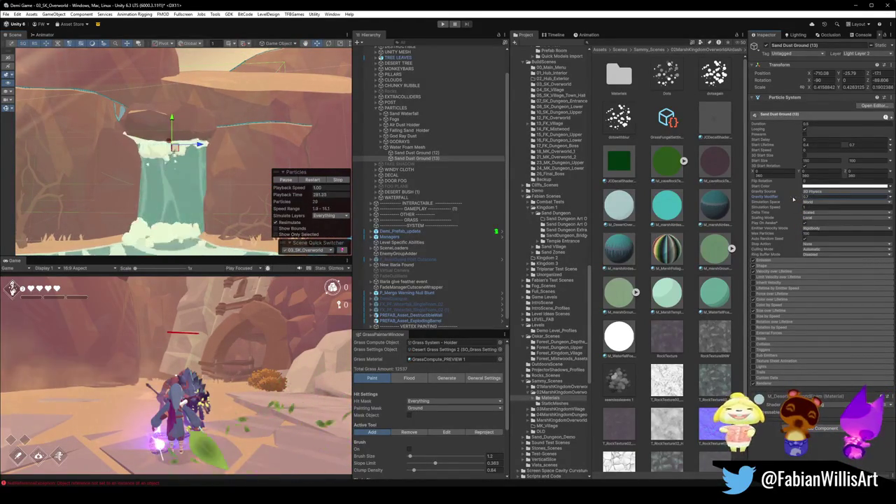
pyautogui.moveTo(231, 124)
pyautogui.mouseDown()
pyautogui.moveTo(214, 137)
pyautogui.moveTo(198, 125)
pyautogui.moveTo(290, 154)
pyautogui.moveTo(278, 138)
pyautogui.moveTo(191, 138)
pyautogui.moveTo(203, 135)
pyautogui.mouseUp()
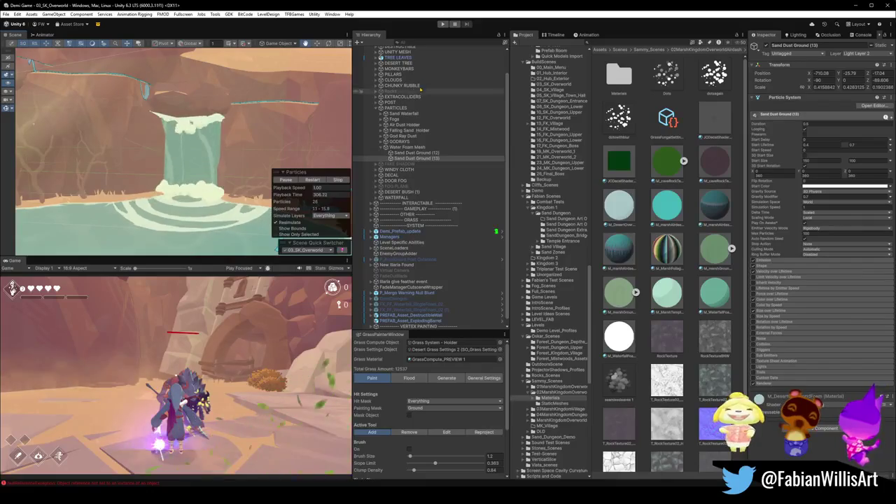
pyautogui.press('f')
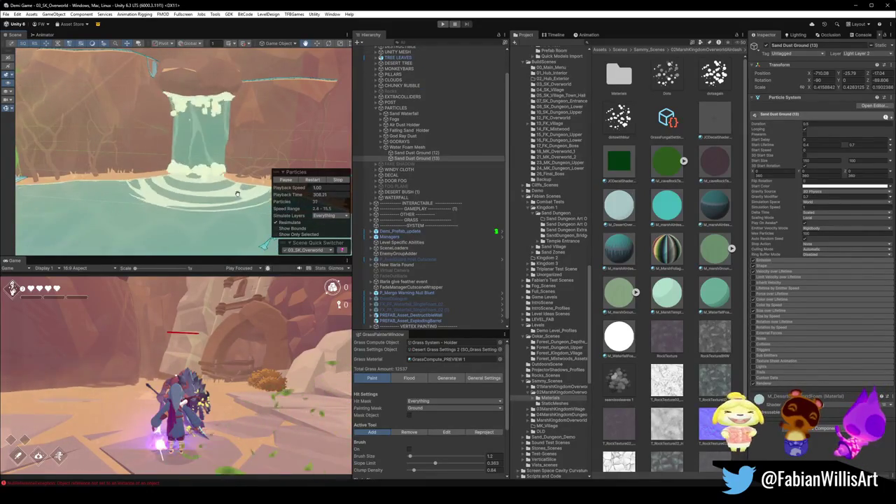
pyautogui.click(308, 250)
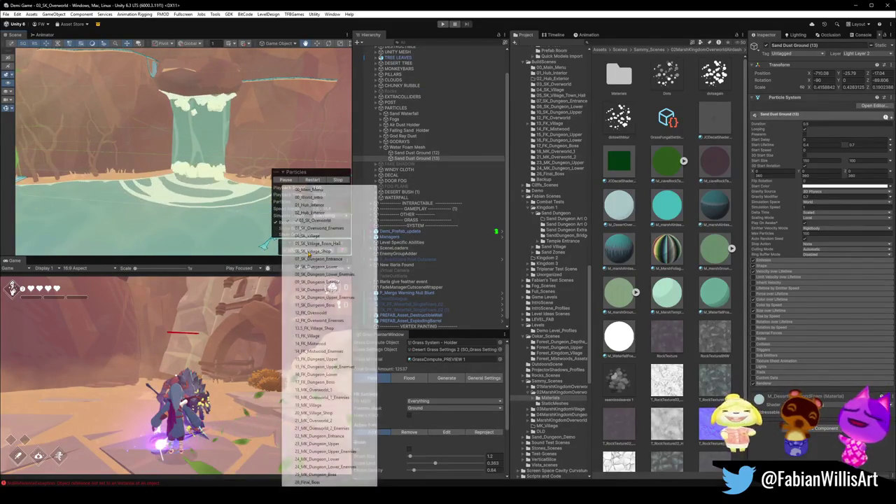
# Step: Copy UPDRAFTS (1) from 04_SK_Village and paste it into 03_SK_Overworld
pyautogui.click(329, 238)
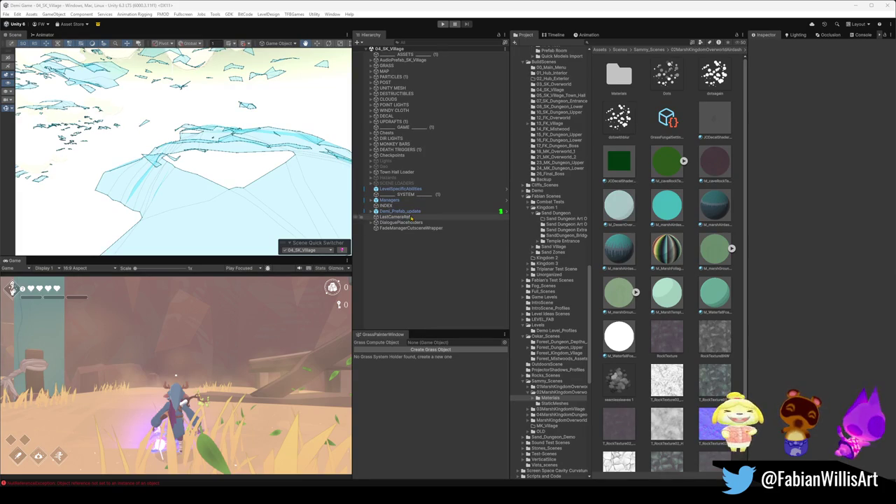
pyautogui.click(378, 123)
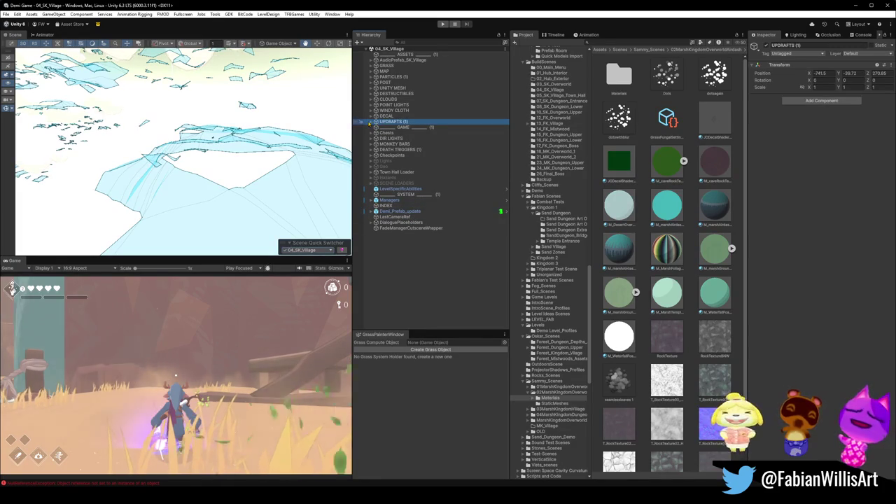
pyautogui.click(372, 122)
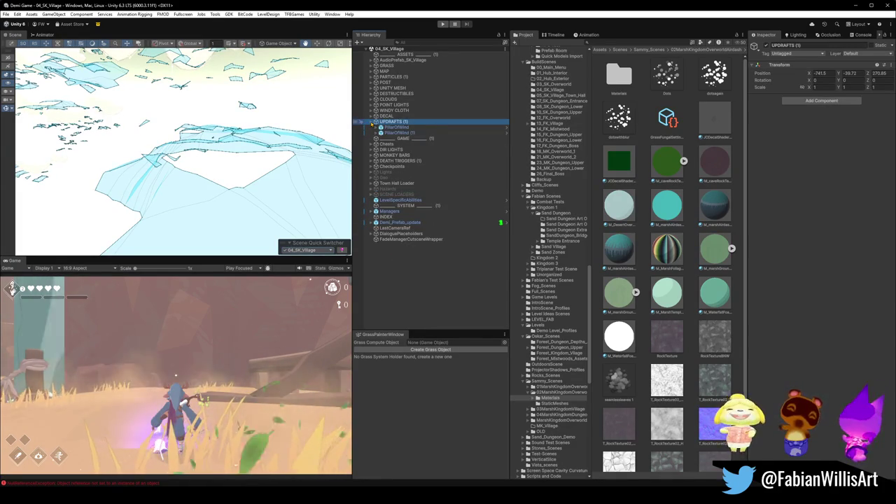
pyautogui.click(372, 122)
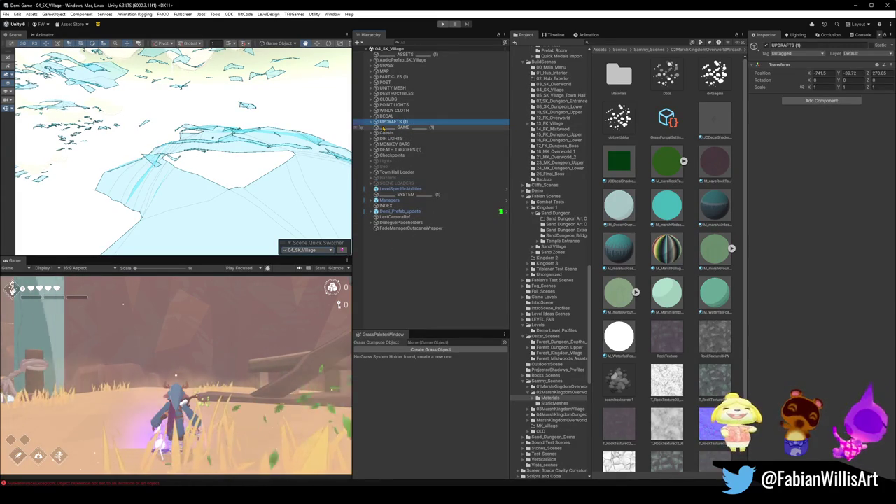
pyautogui.click(318, 250)
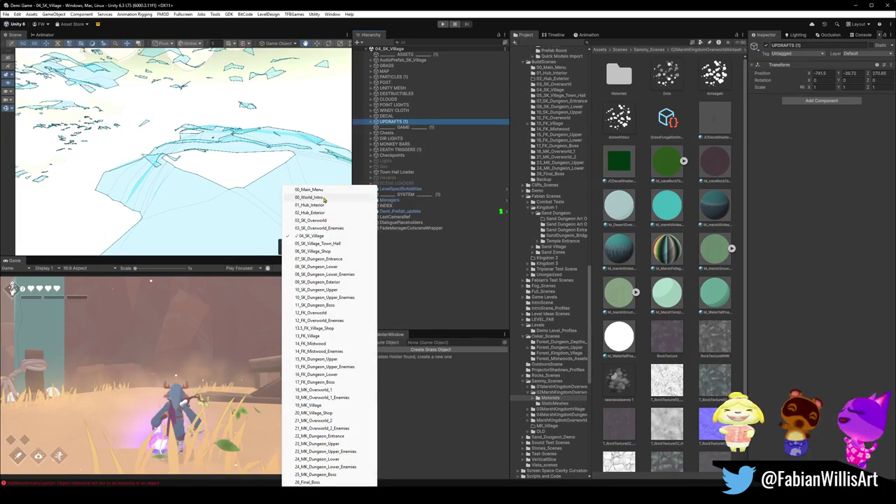
pyautogui.click(325, 219)
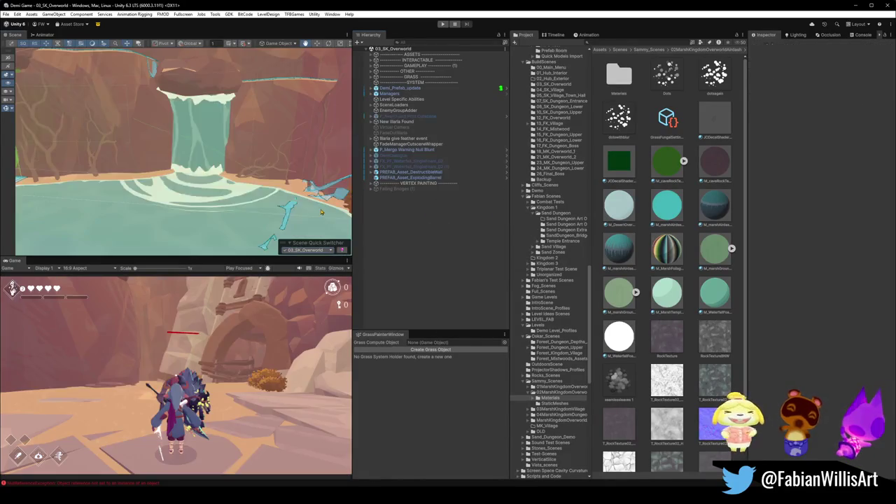
pyautogui.hotkey('ctrl', 'v')
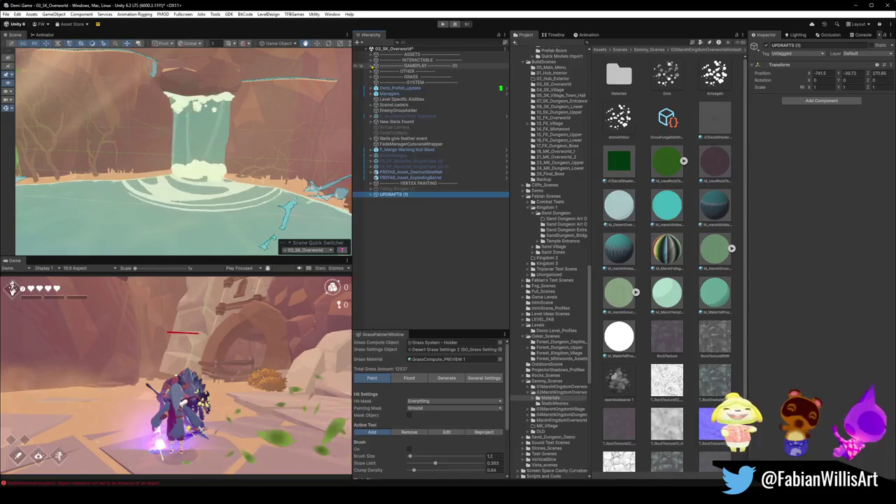
# Step: Move UPDRAFTS (1) into the INTERACTABLE group and select PillarOfWind (1) through (3)
pyautogui.click(371, 66)
pyautogui.click(371, 66)
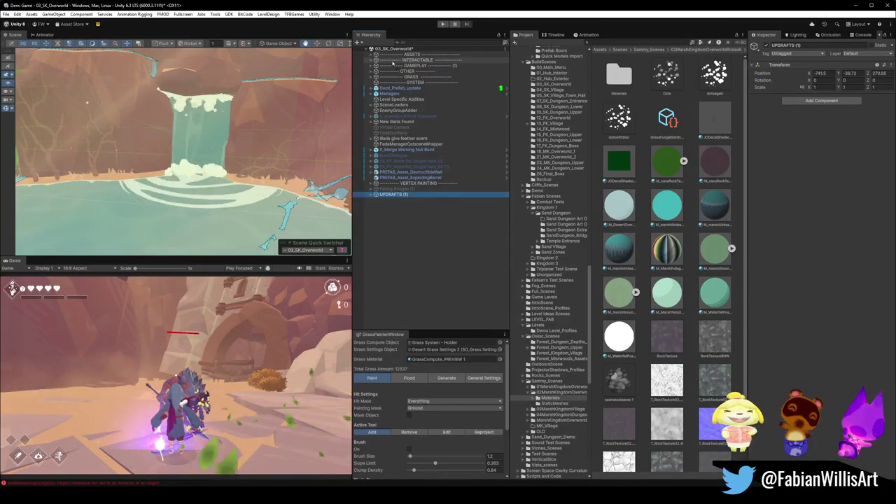
pyautogui.click(371, 60)
pyautogui.moveTo(391, 65); pyautogui.dragTo(391, 63)
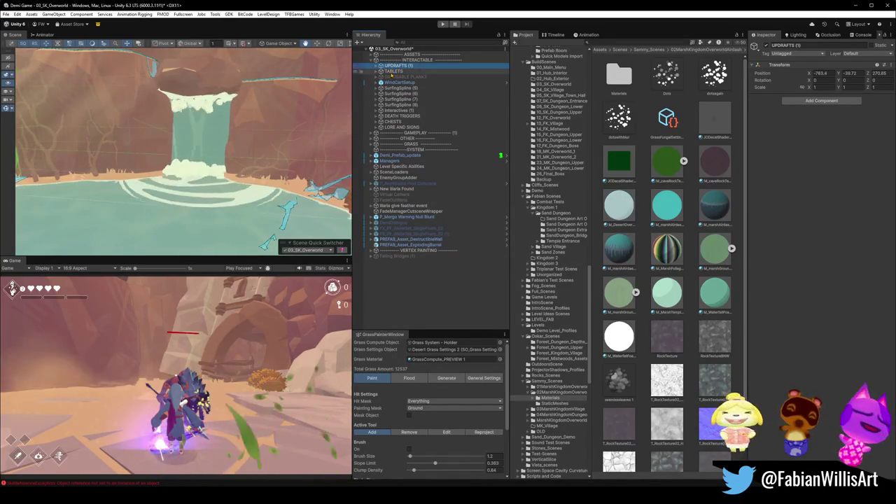
pyautogui.click(380, 65)
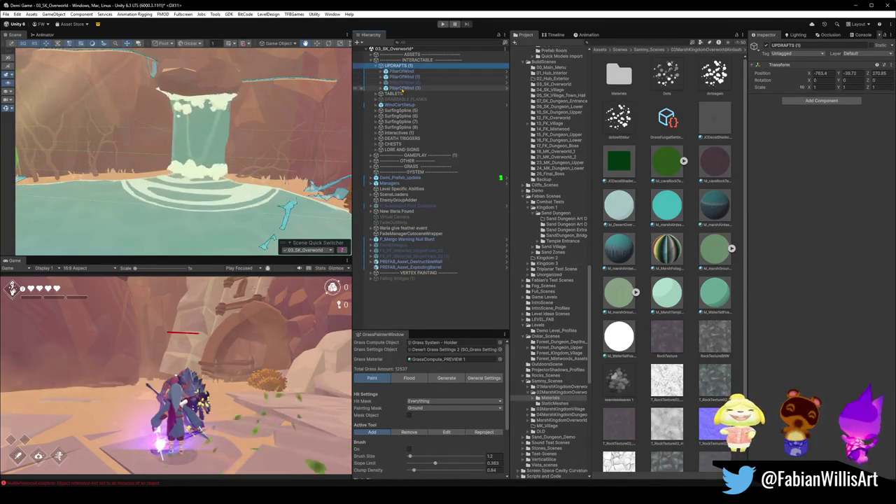
pyautogui.click(403, 88)
pyautogui.keyDown('shift'); pyautogui.click(403, 76); pyautogui.keyUp('shift')
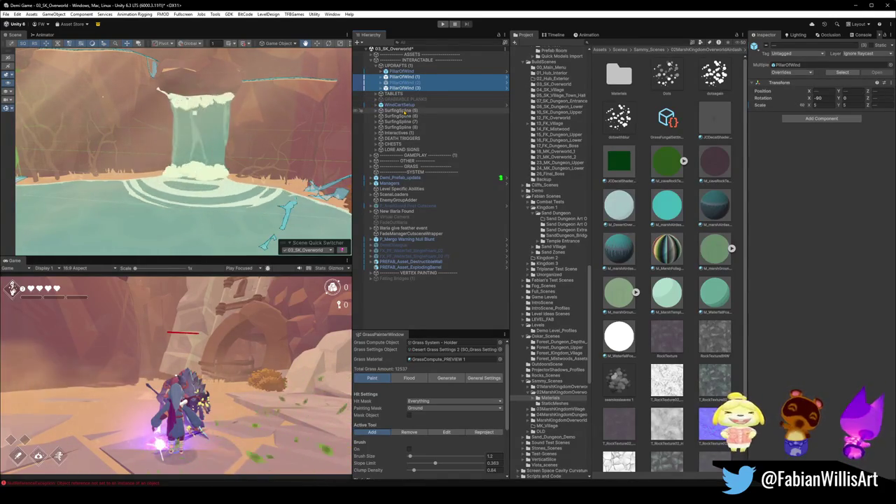
# Step: Delete the three extra wind pillars and bring the remaining PillarOfWind to the waterfall base
pyautogui.press('Delete')
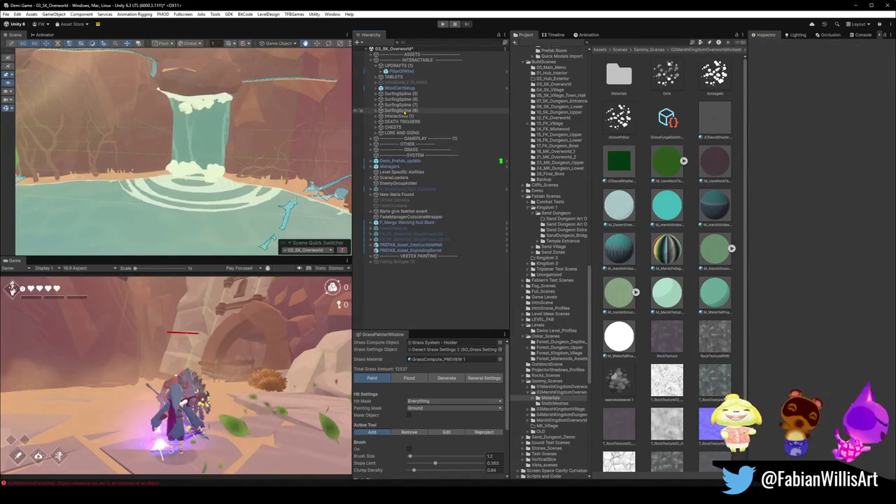
pyautogui.click(401, 70)
pyautogui.scroll(1, 238, 147)
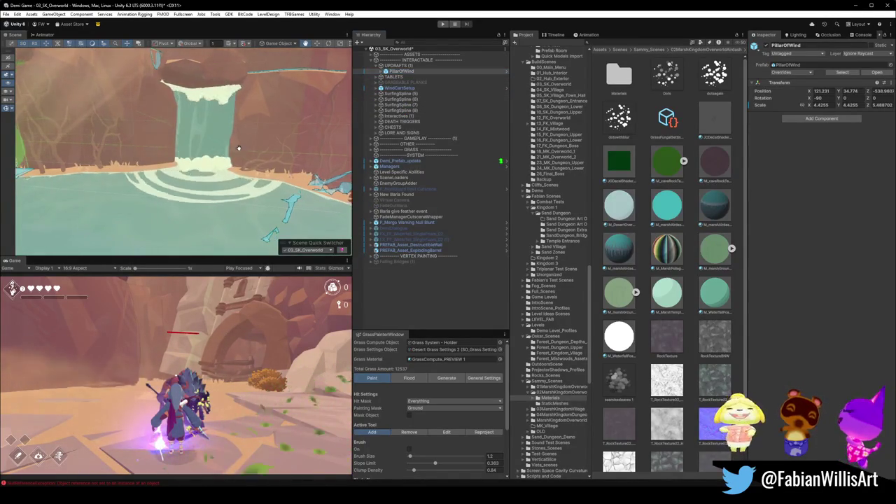
pyautogui.hotkey('ctrl', 'alt', 'f')
pyautogui.moveTo(187, 155); pyautogui.dragTo(198, 196)
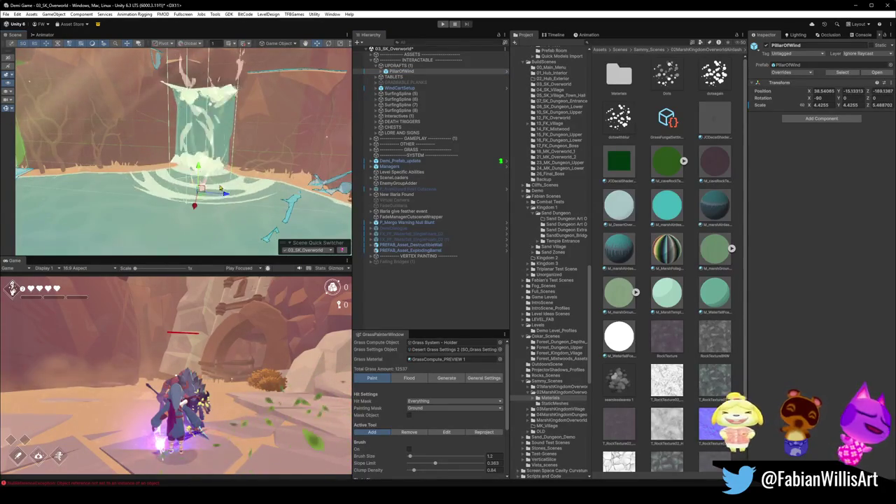
pyautogui.scroll(3, 220, 187)
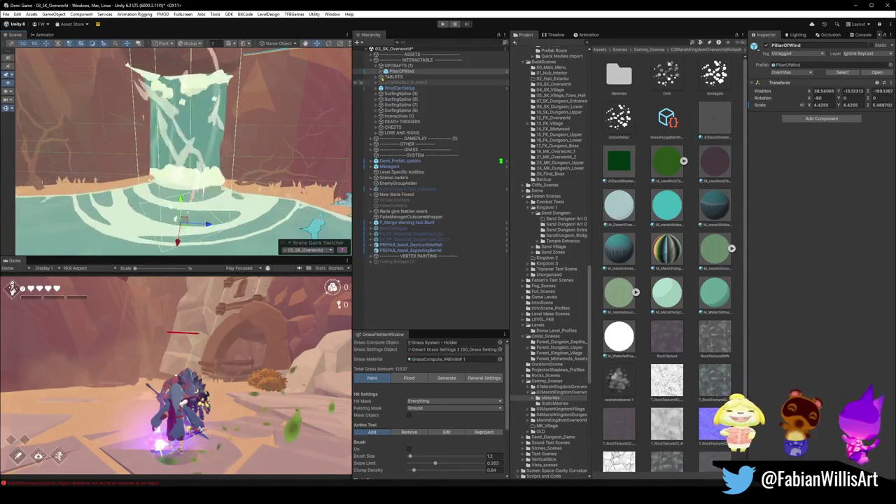
# Step: Inspect the pillar's child parts, including ColliderOrigin's Z rotation and the updraft particle prefab
pyautogui.click(381, 72)
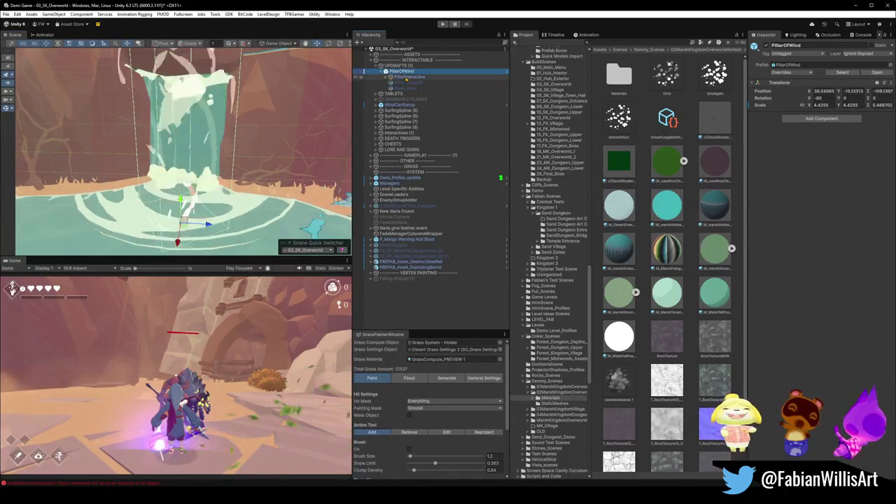
pyautogui.click(389, 77)
pyautogui.click(390, 77)
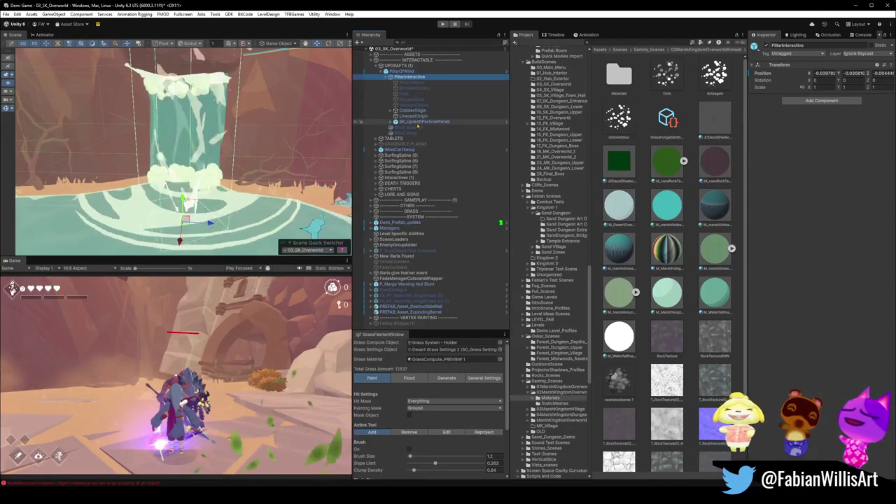
pyautogui.click(424, 110)
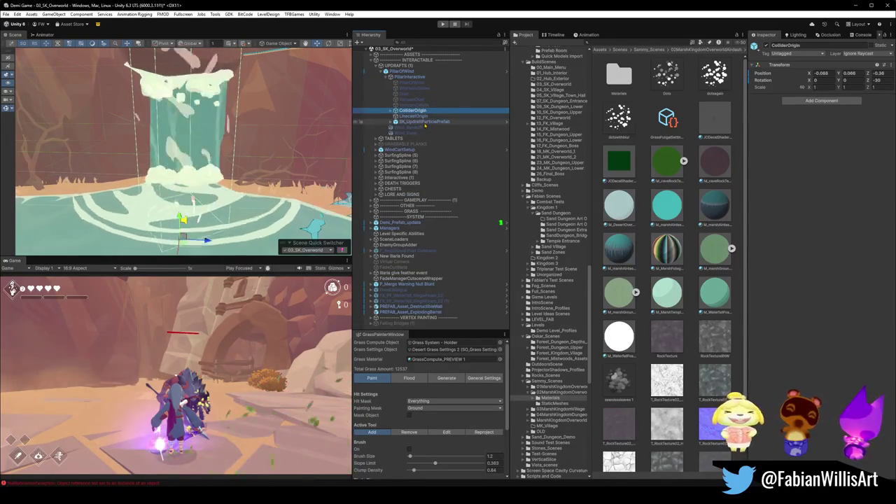
pyautogui.click(424, 122)
pyautogui.click(765, 46)
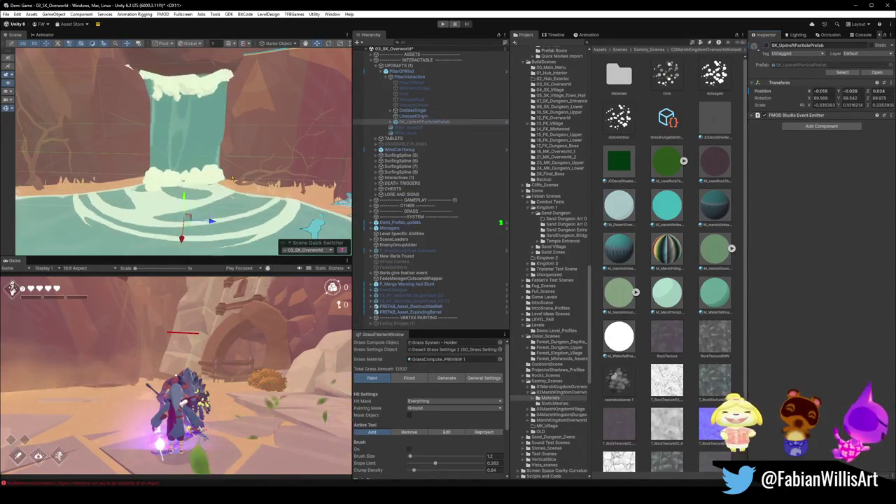
pyautogui.click(408, 77)
pyautogui.click(407, 71)
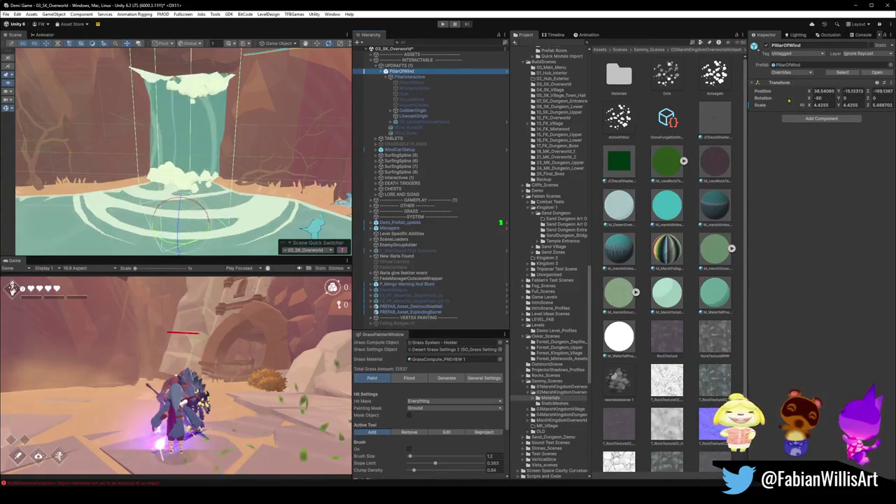
pyautogui.press('Down')
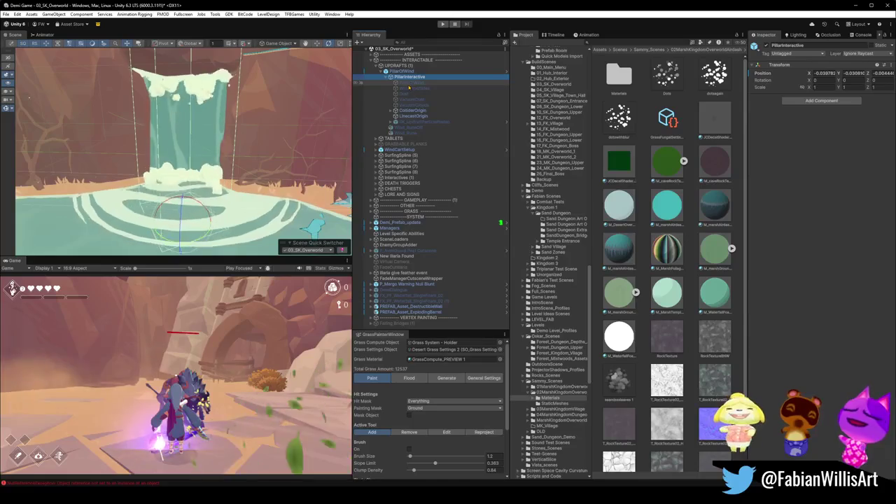
pyautogui.click(410, 111)
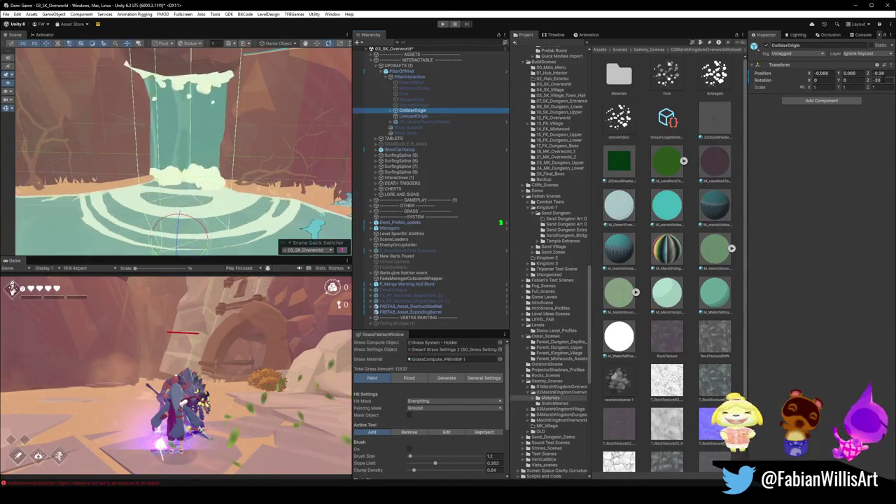
pyautogui.click(877, 80)
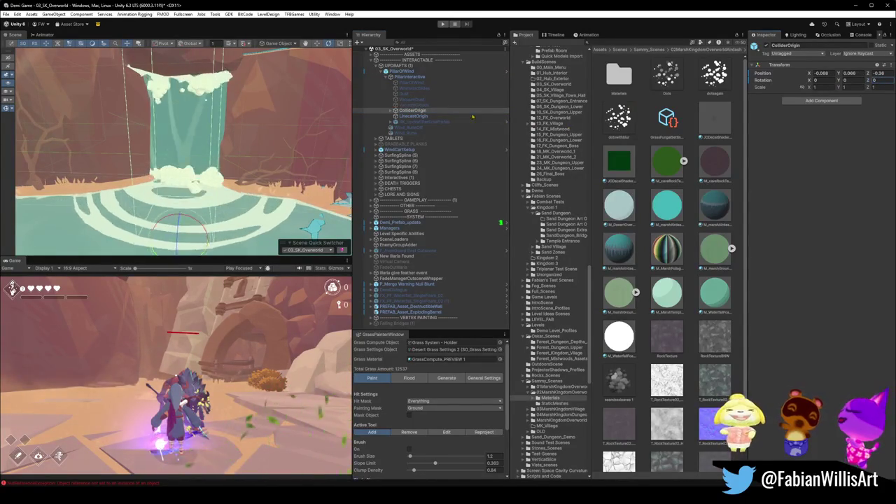
# Step: Cut the pillar's Z scale to about 0.54 and lower it to Y -11.75 in the pool
pyautogui.click(405, 67)
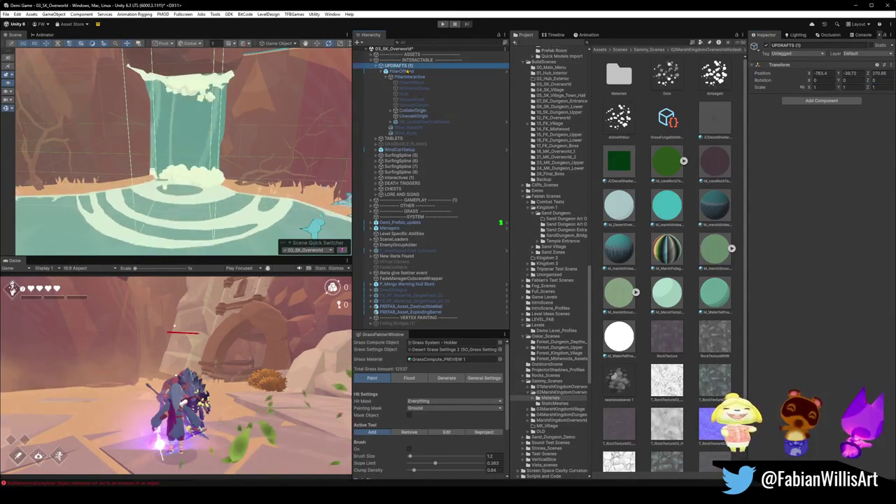
pyautogui.press('Down')
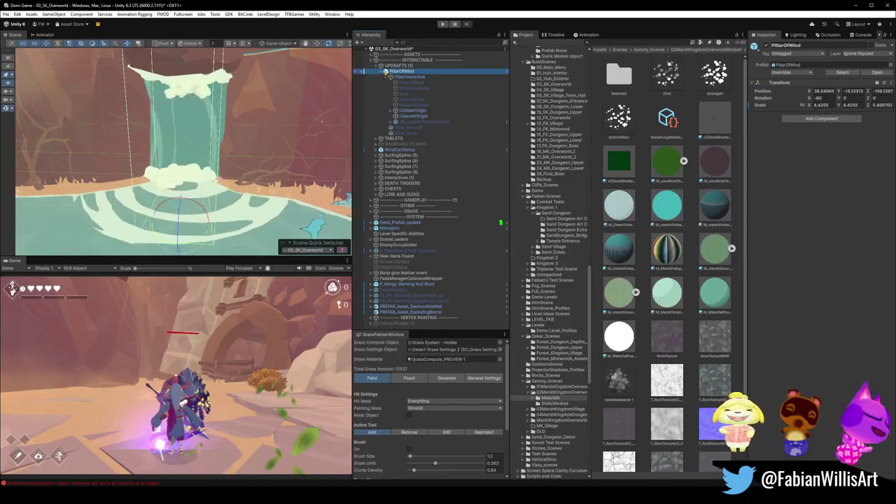
pyautogui.press('Left')
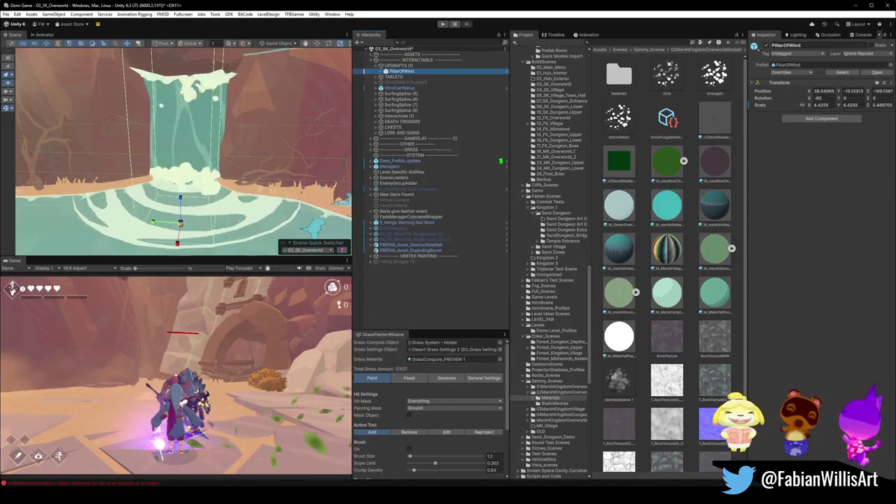
pyautogui.moveTo(180, 200); pyautogui.dragTo(180, 217)
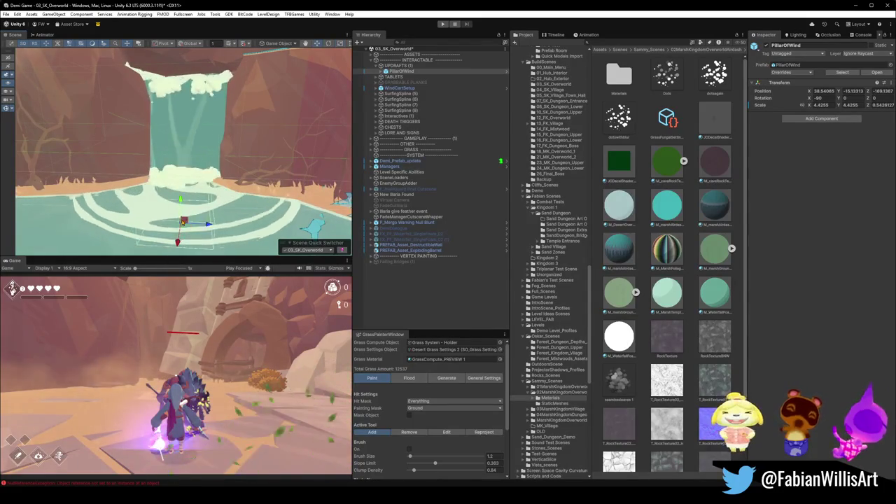
pyautogui.moveTo(204, 146); pyautogui.dragTo(198, 167)
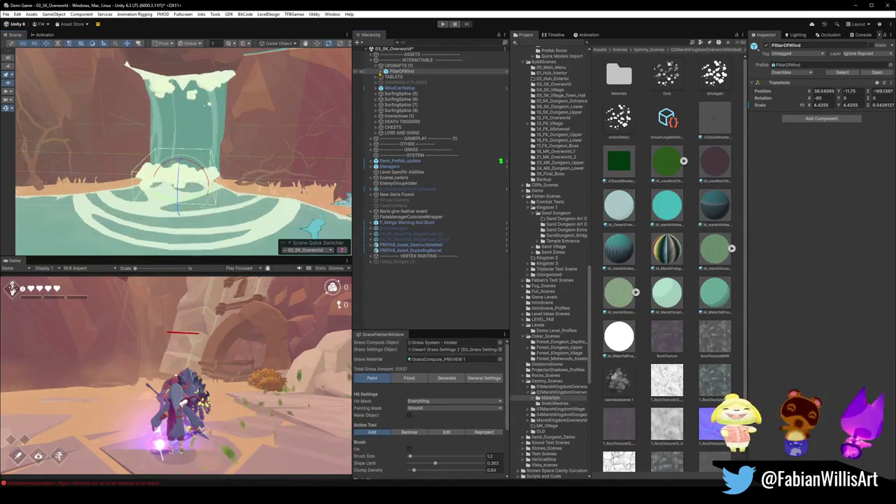
pyautogui.click(381, 71)
pyautogui.click(409, 77)
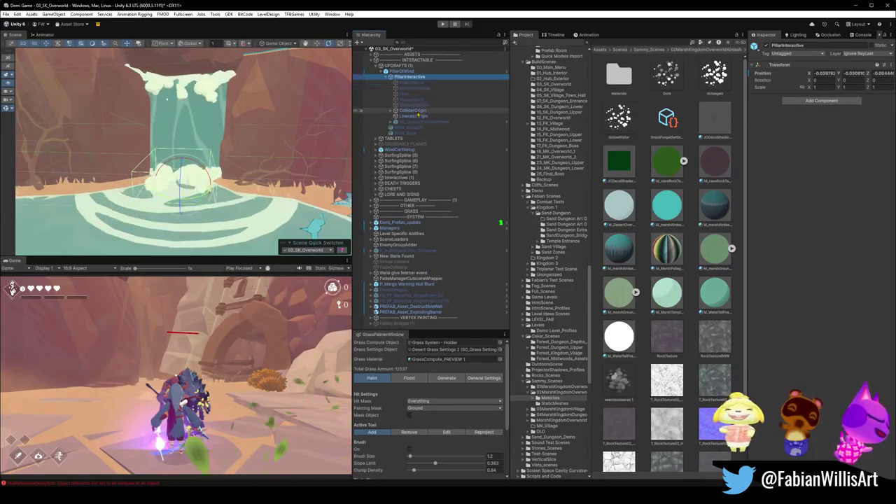
# Step: Enable the Mesh Renderer on ColliderOrigin's Collider cube so it shows as a white box
pyautogui.click(414, 111)
pyautogui.click(391, 111)
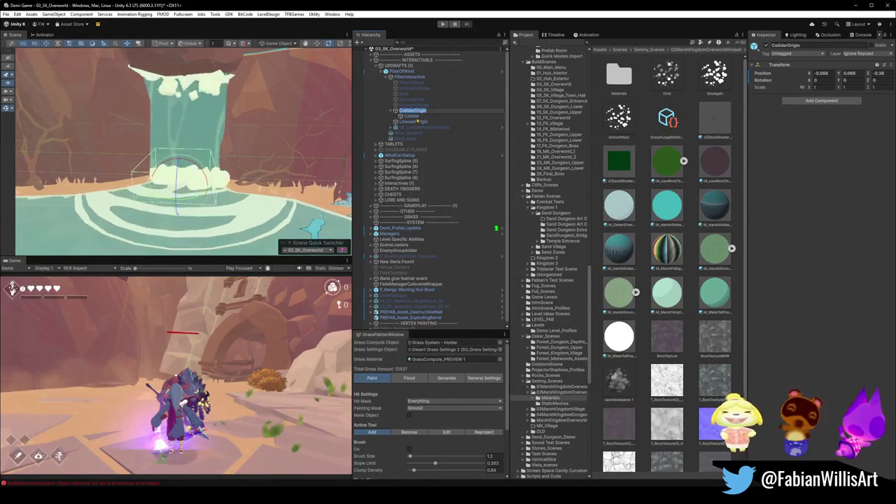
pyautogui.click(423, 115)
pyautogui.click(765, 117)
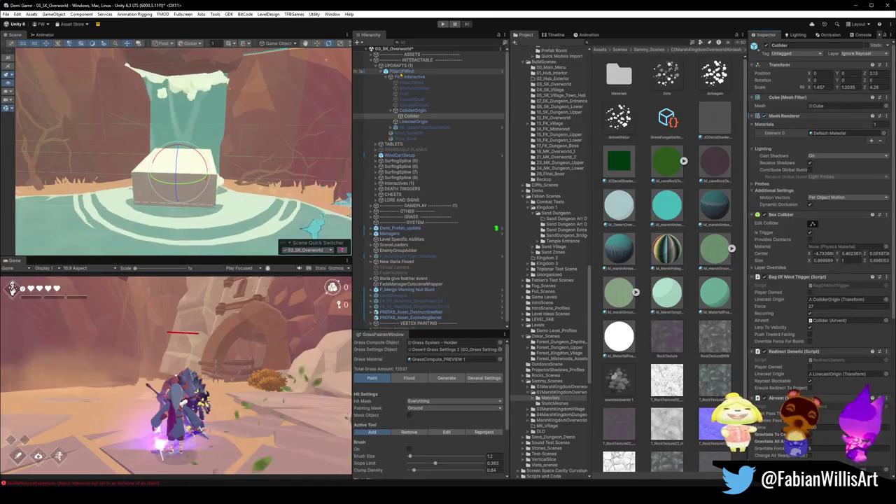
pyautogui.click(401, 72)
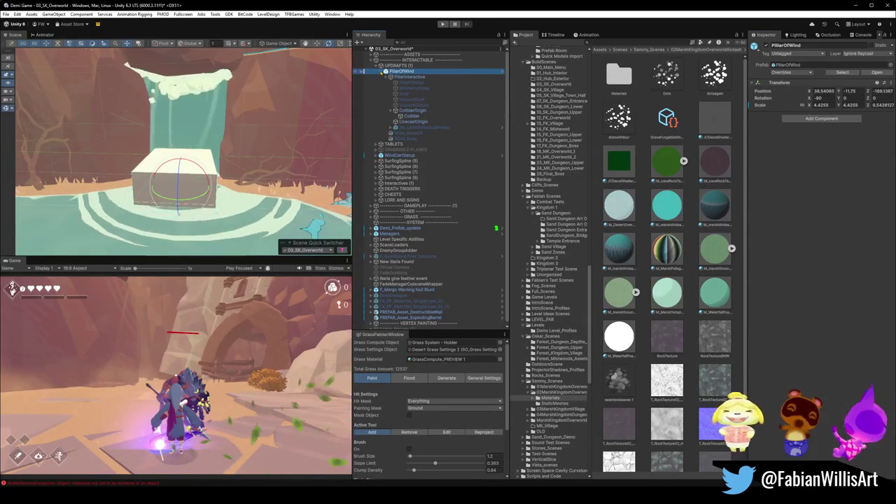
pyautogui.click(384, 72)
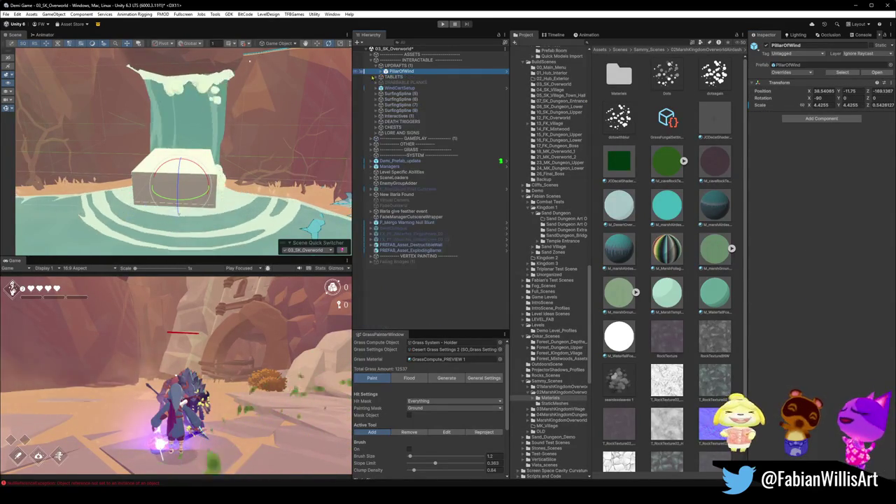
# Step: Rotate the wind pillar onto its side and widen it to about 7.4 along Y
pyautogui.moveTo(180, 176); pyautogui.dragTo(174, 255)
pyautogui.moveTo(263, 165)
pyautogui.mouseDown()
pyautogui.moveTo(237, 210)
pyautogui.moveTo(161, 214)
pyautogui.mouseUp()
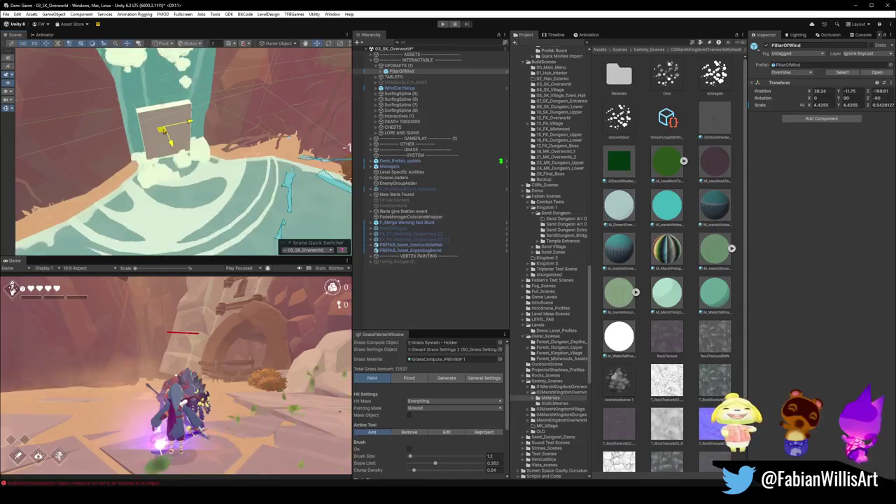
pyautogui.moveTo(138, 135); pyautogui.dragTo(123, 142)
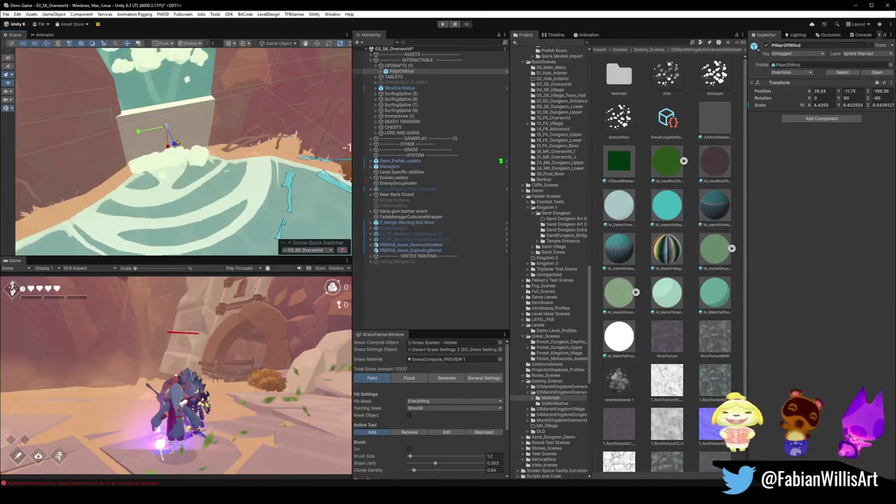
pyautogui.moveTo(252, 158)
pyautogui.mouseDown()
pyautogui.moveTo(225, 135)
pyautogui.moveTo(199, 140)
pyautogui.mouseUp()
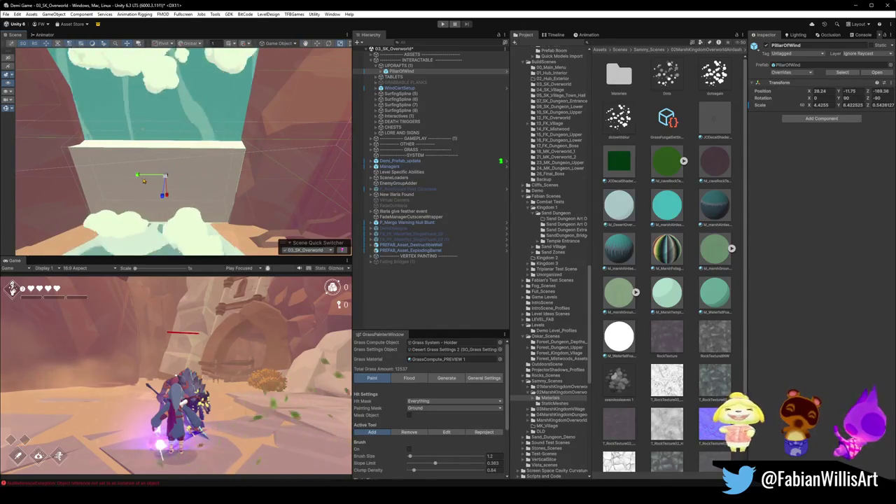
pyautogui.moveTo(139, 177)
pyautogui.mouseDown()
pyautogui.moveTo(151, 169)
pyautogui.moveTo(184, 191)
pyautogui.mouseUp()
# Step: Slide the pillar into place in the pool and duplicate it as PillarOfWind (1)
pyautogui.press('e')
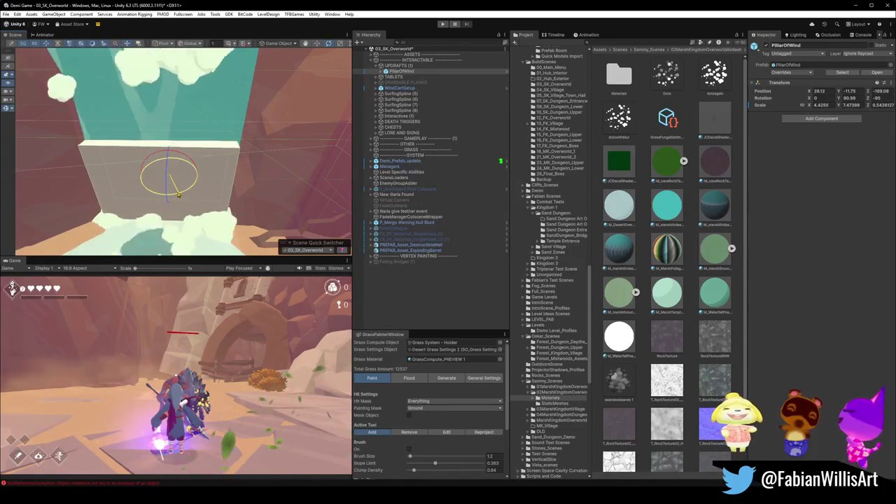
pyautogui.press('w')
pyautogui.moveTo(175, 174)
pyautogui.mouseDown()
pyautogui.moveTo(256, 177)
pyautogui.moveTo(238, 133)
pyautogui.moveTo(134, 129)
pyautogui.mouseUp()
pyautogui.moveTo(112, 175)
pyautogui.mouseDown()
pyautogui.moveTo(130, 186)
pyautogui.moveTo(114, 156)
pyautogui.moveTo(260, 160)
pyautogui.moveTo(240, 144)
pyautogui.moveTo(209, 189)
pyautogui.moveTo(221, 167)
pyautogui.mouseUp()
pyautogui.hotkey('ctrl', 'd')
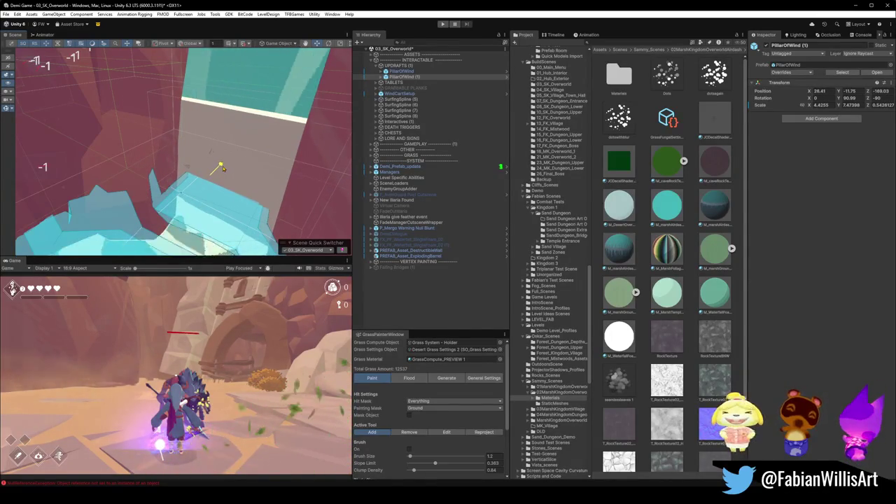
# Step: Select the original pillar's Collider under PillarInteractive and ColliderOrigin
pyautogui.moveTo(276, 156)
pyautogui.mouseDown()
pyautogui.moveTo(182, 141)
pyautogui.moveTo(243, 171)
pyautogui.mouseUp()
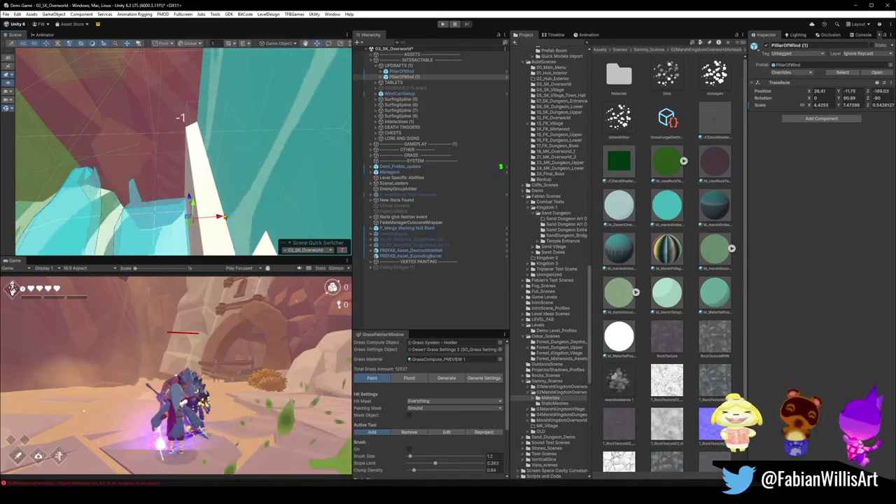
pyautogui.click(401, 71)
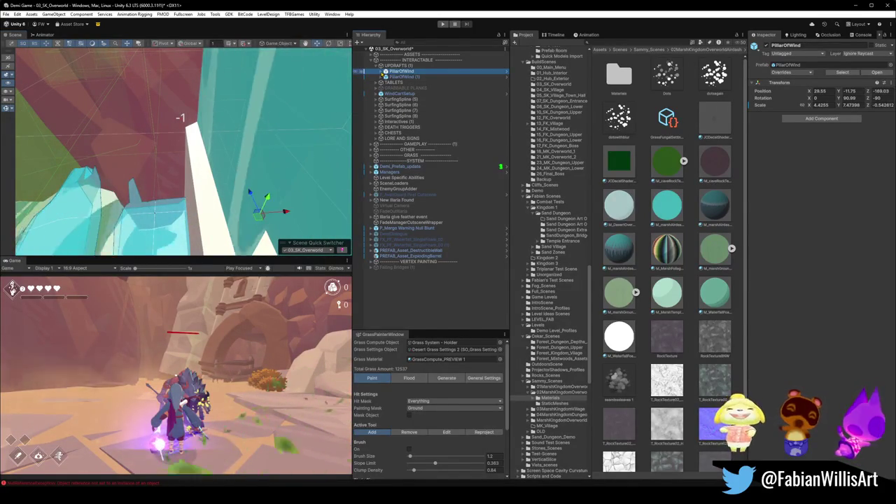
pyautogui.press('Right')
pyautogui.click(406, 77)
pyautogui.click(413, 110)
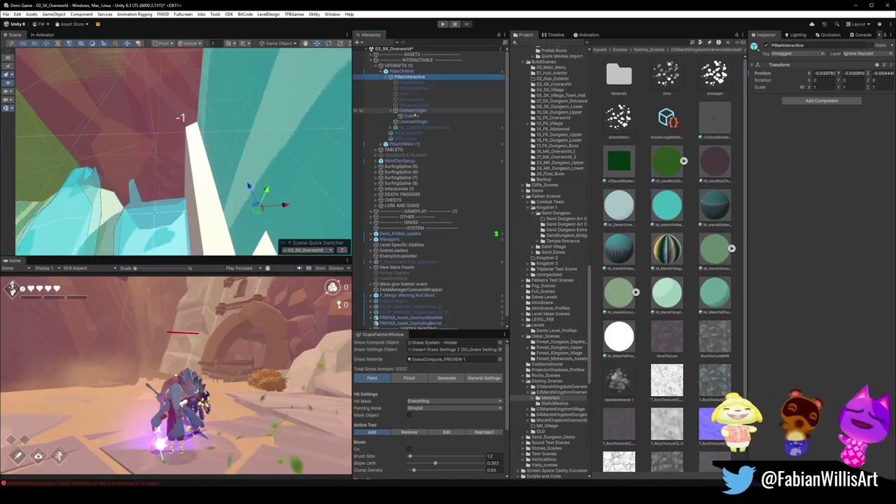
pyautogui.click(413, 116)
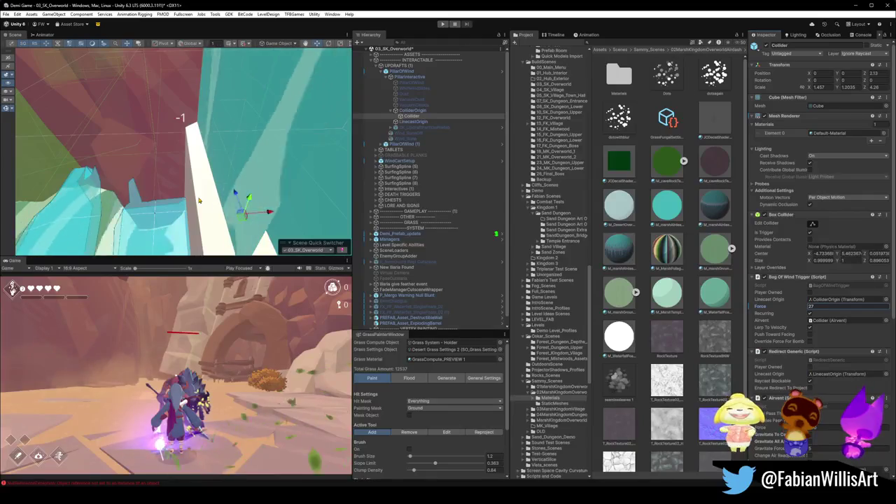
# Step: Toggle Push Toward Facing on PillarOfWind (1)'s Collider wind trigger, then reselect PillarOfWind
pyautogui.click(198, 196)
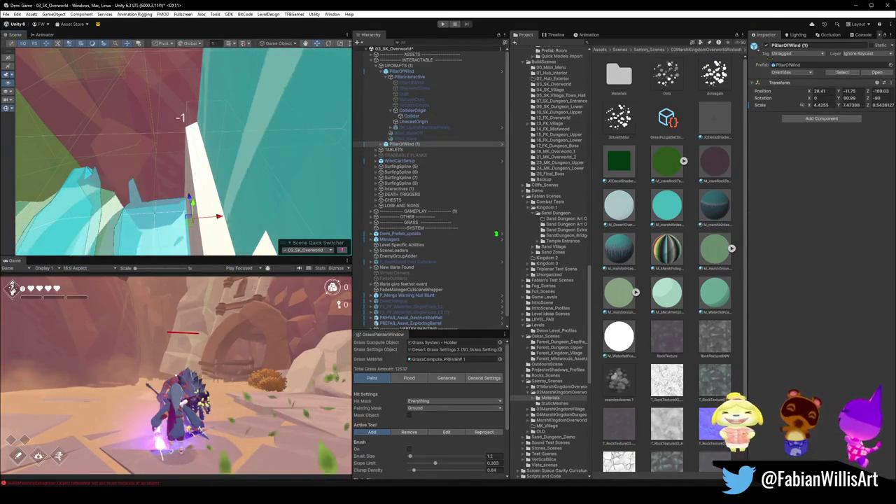
pyautogui.click(411, 117)
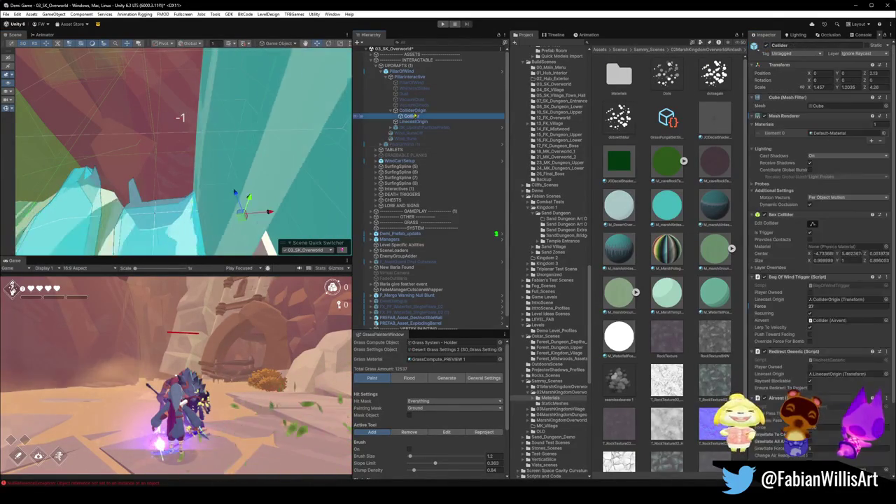
pyautogui.click(810, 335)
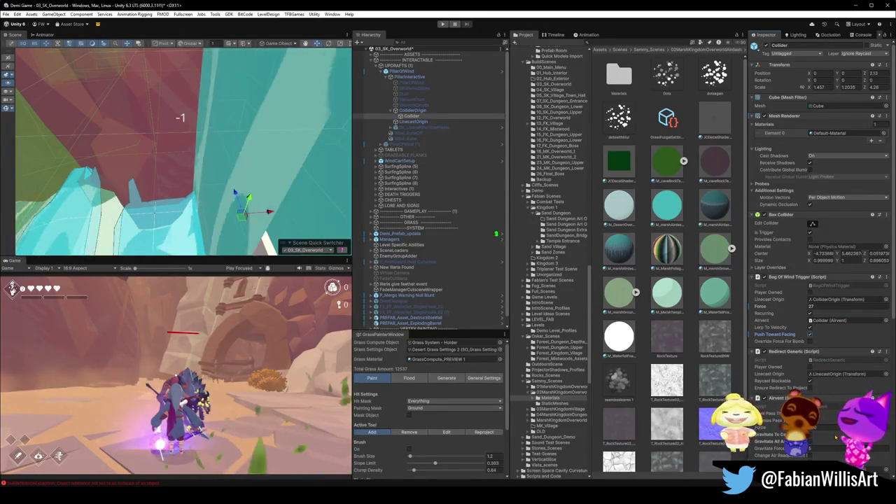
pyautogui.scroll(-2, 819, 266)
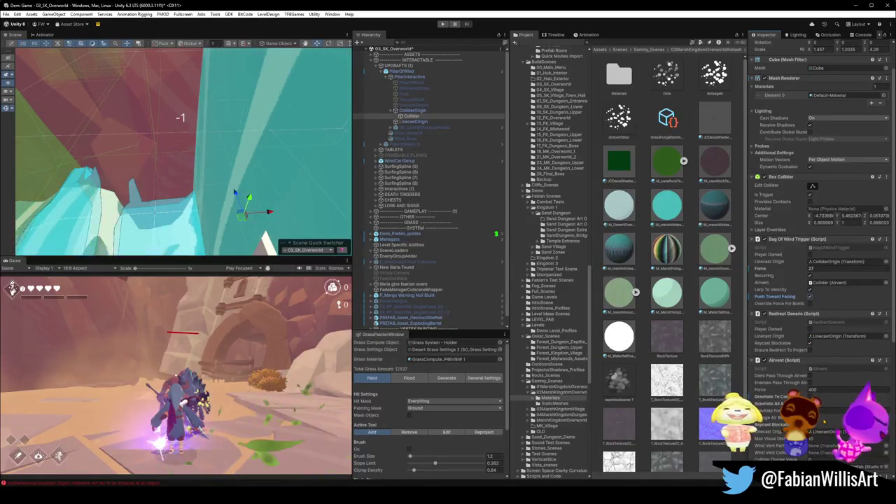
pyautogui.scroll(-1, 819, 266)
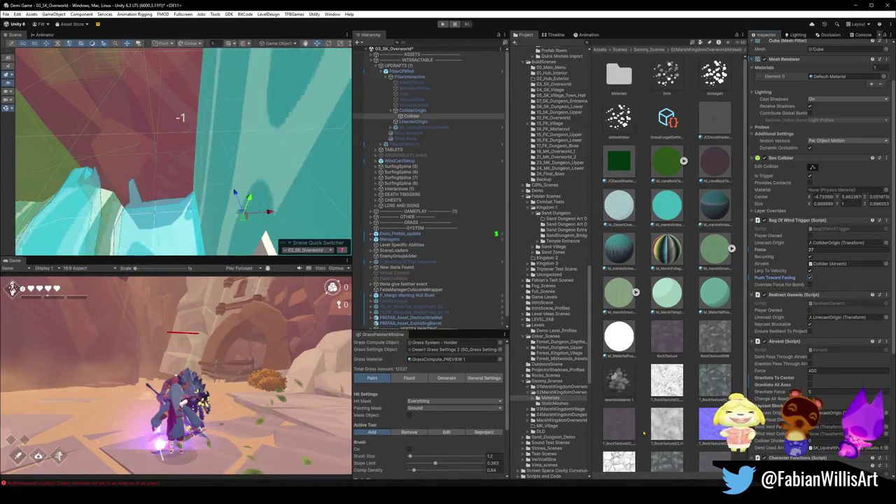
pyautogui.click(234, 162)
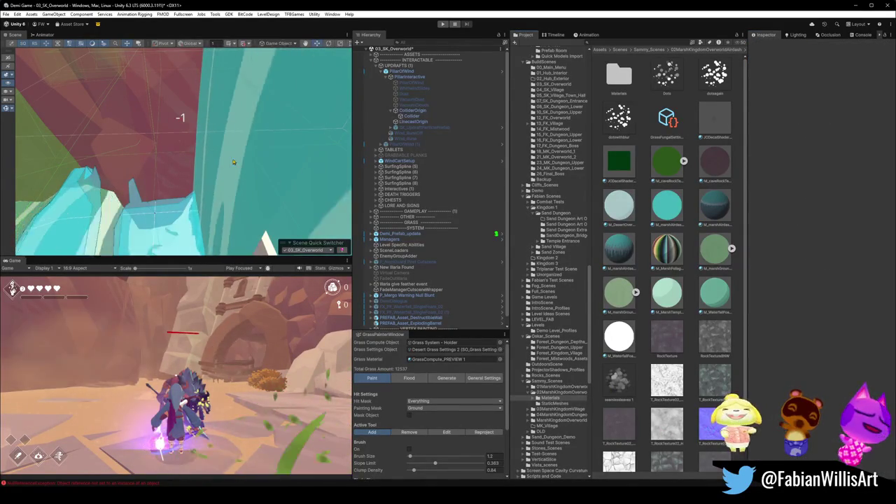
pyautogui.click(408, 115)
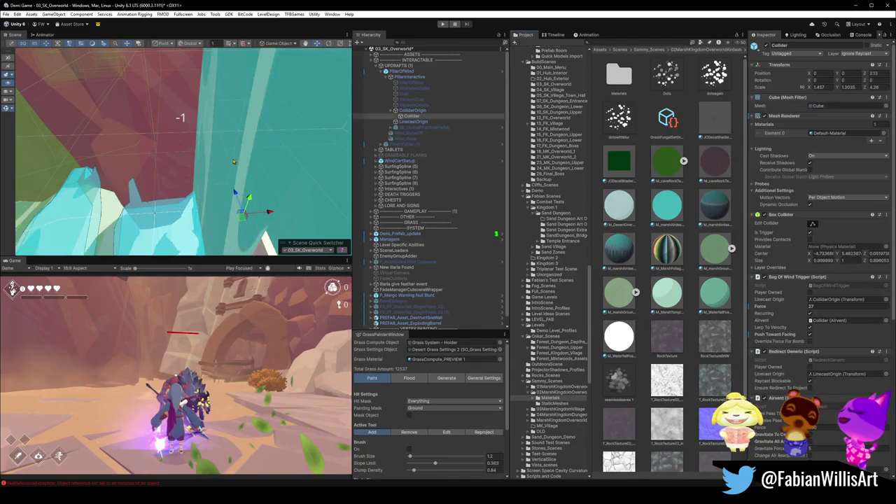
pyautogui.click(402, 72)
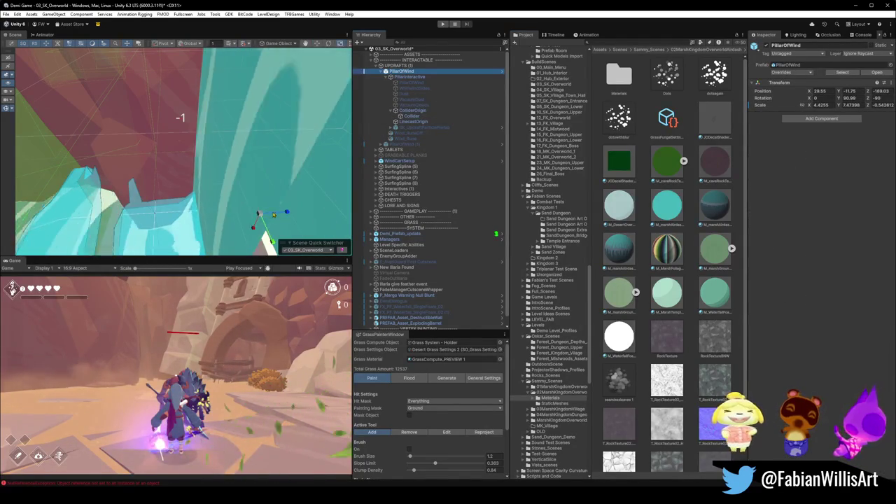
# Step: Lengthen the PillarOfWind updraft along its Z scale and clear the selection
pyautogui.moveTo(287, 213); pyautogui.dragTo(293, 212)
pyautogui.moveTo(129, 162)
pyautogui.mouseDown()
pyautogui.moveTo(249, 146)
pyautogui.moveTo(184, 147)
pyautogui.moveTo(199, 160)
pyautogui.moveTo(136, 187)
pyautogui.mouseUp()
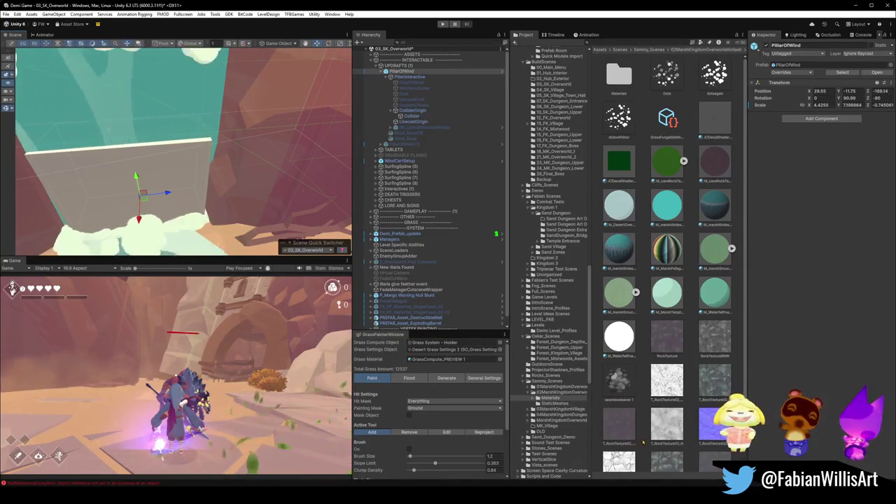
pyautogui.click(539, 336)
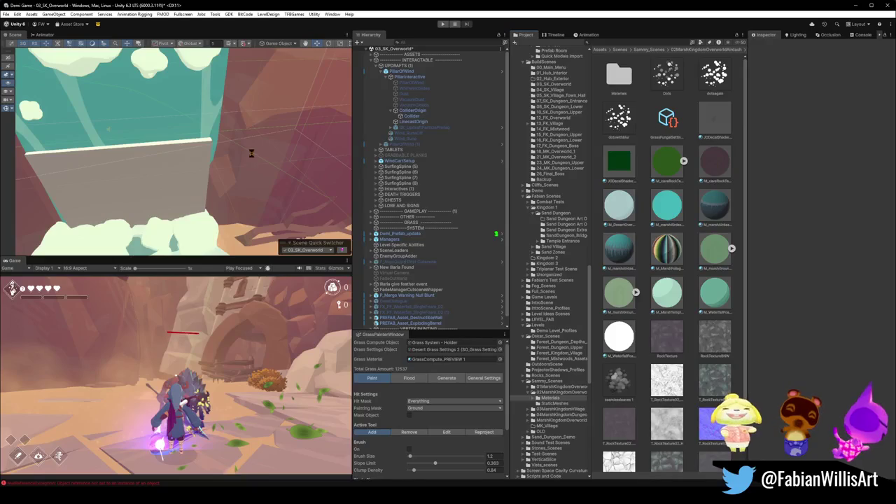
# Step: Fly over to the beach and select the floor.001 ground piece
pyautogui.moveTo(140, 140)
pyautogui.mouseDown()
pyautogui.moveTo(114, 132)
pyautogui.moveTo(206, 145)
pyautogui.mouseUp()
pyautogui.click(206, 144)
pyautogui.click(140, 168)
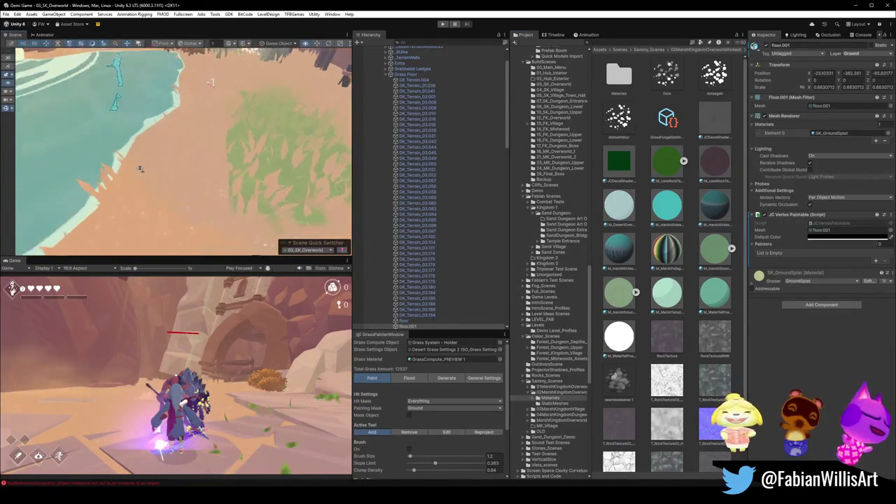
# Step: Select the floor.001 ground mesh in the Hierarchy, passing over several other scene objects
pyautogui.click(153, 187)
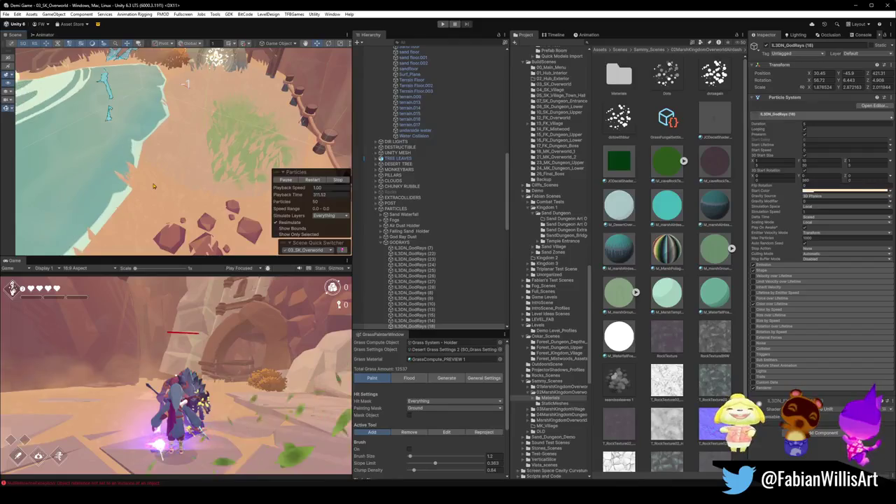
pyautogui.click(420, 208)
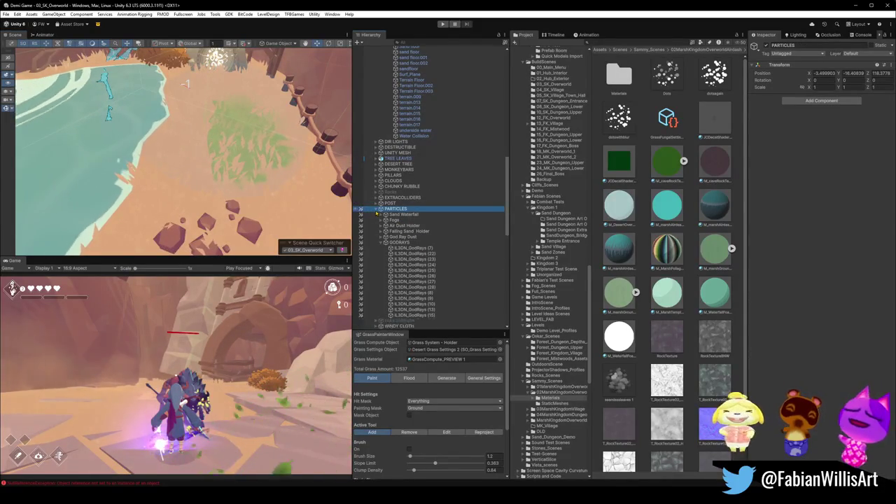
pyautogui.click(147, 130)
pyautogui.click(140, 140)
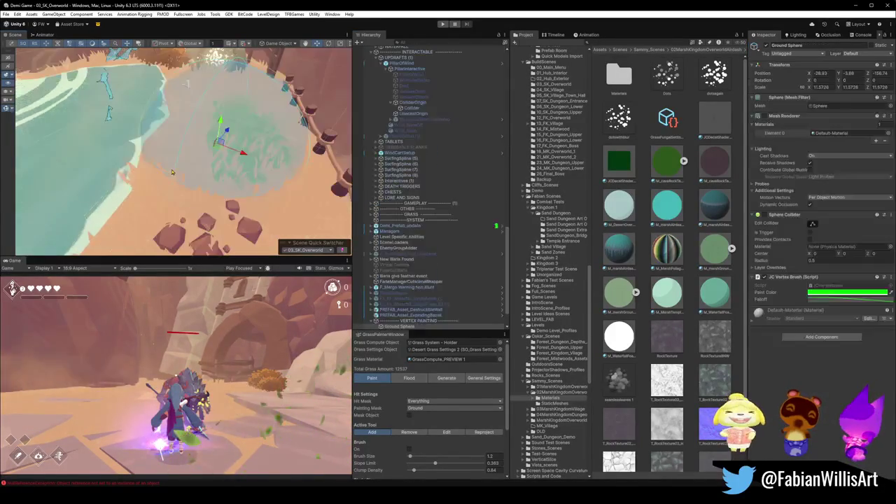
pyautogui.click(162, 191)
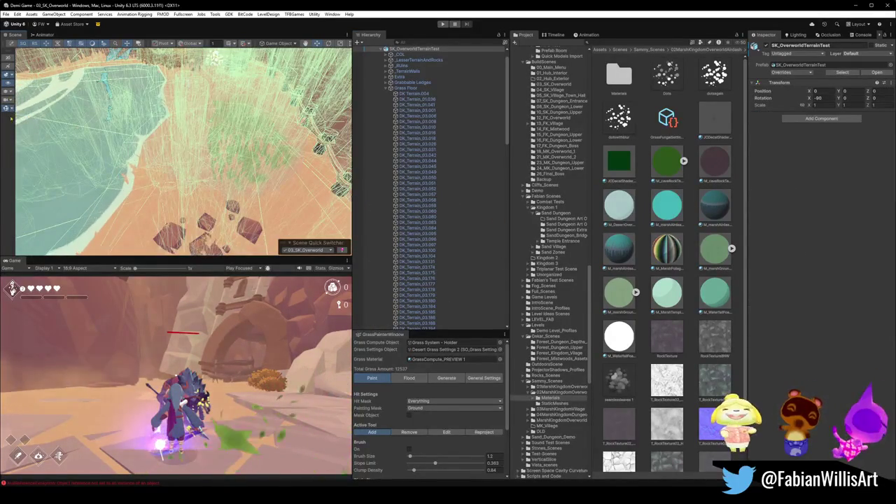
pyautogui.click(165, 140)
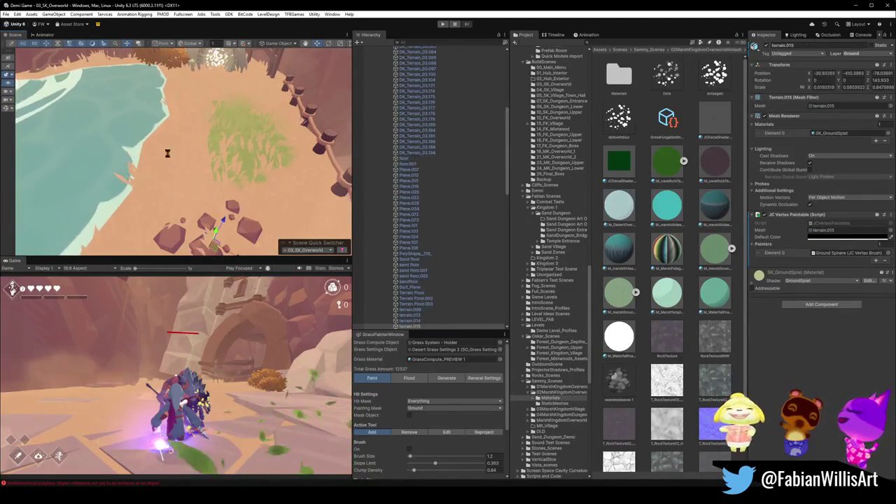
pyautogui.click(159, 154)
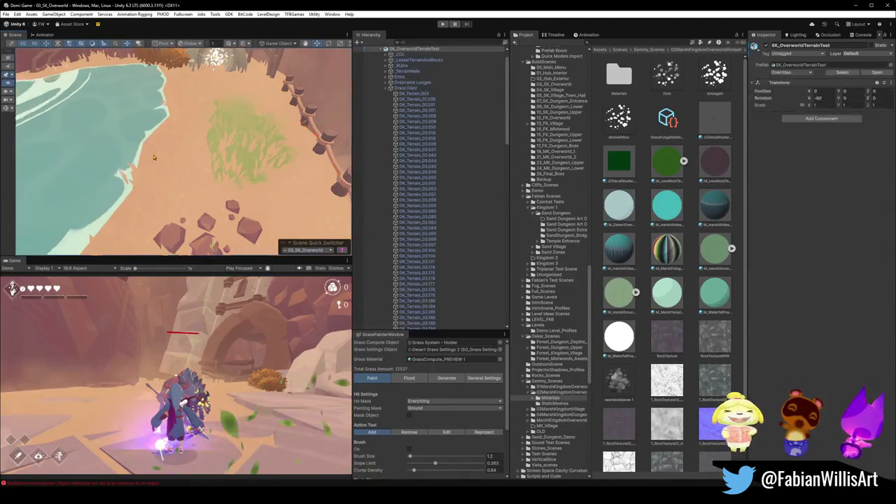
pyautogui.click(158, 151)
pyautogui.moveTo(158, 151)
pyautogui.mouseDown()
pyautogui.moveTo(217, 137)
pyautogui.moveTo(166, 149)
pyautogui.mouseUp()
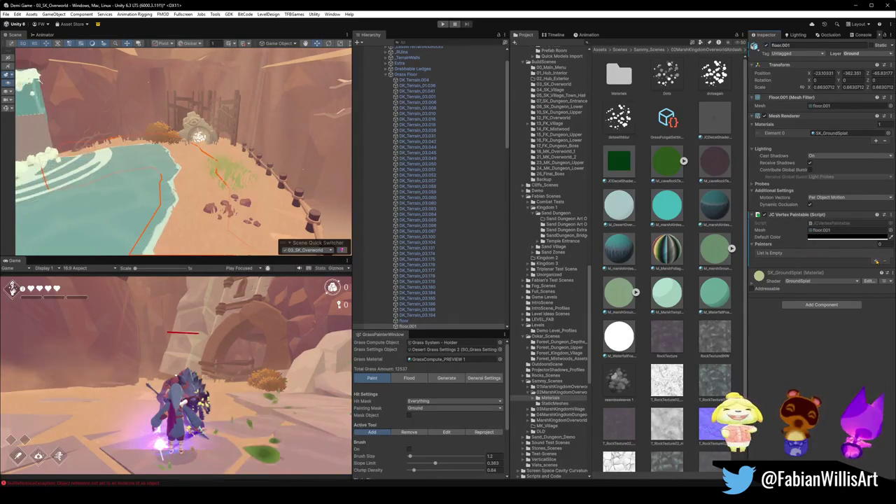
# Step: Add an Element 0 slot to floor.001's JC Vertex Paintable Painters list for Ground Sphere
pyautogui.click(876, 261)
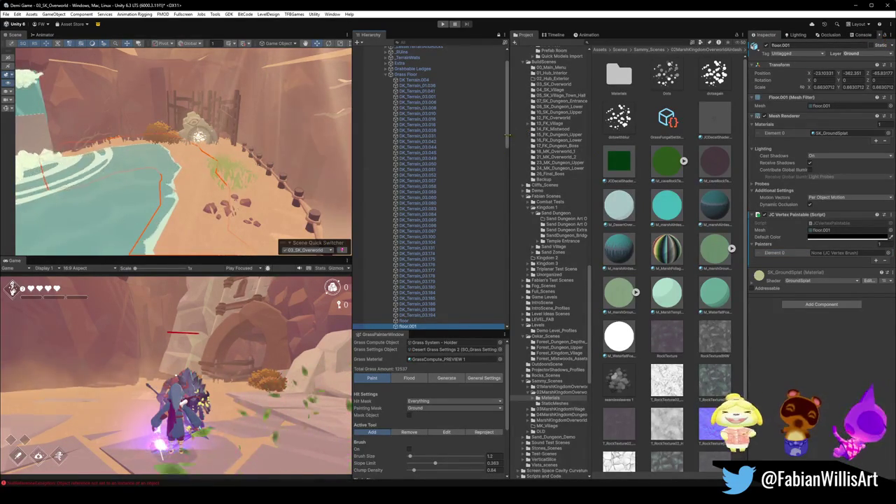
pyautogui.scroll(-10, 430, 189)
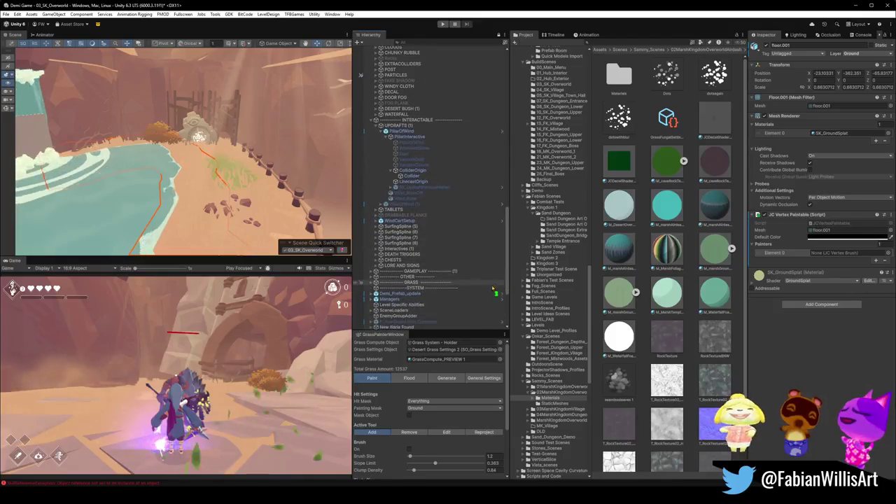
pyautogui.scroll(-6, 485, 311)
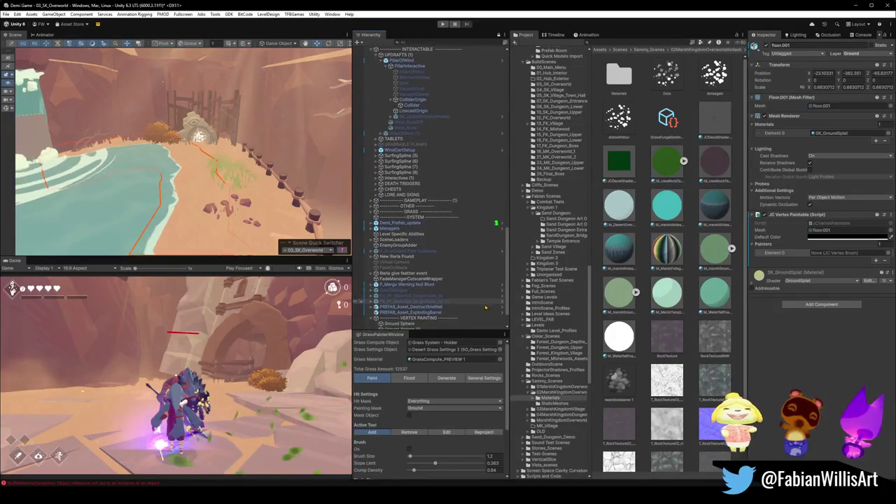
pyautogui.scroll(-1, 485, 310)
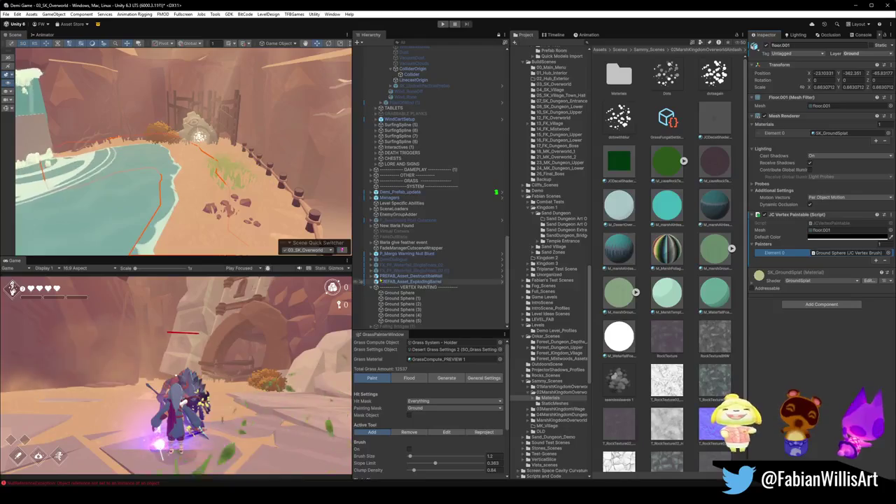
# Step: Scale the Ground Sphere brush to 12.8 and shift it over the beach
pyautogui.doubleClick(397, 292)
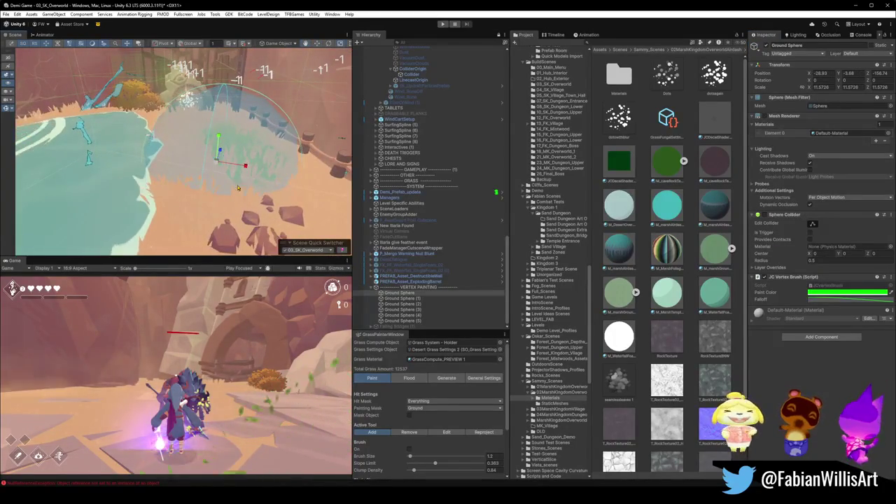
pyautogui.moveTo(217, 163); pyautogui.dragTo(221, 163)
pyautogui.moveTo(224, 163)
pyautogui.mouseDown()
pyautogui.moveTo(203, 151)
pyautogui.moveTo(222, 168)
pyautogui.mouseUp()
pyautogui.press('f')
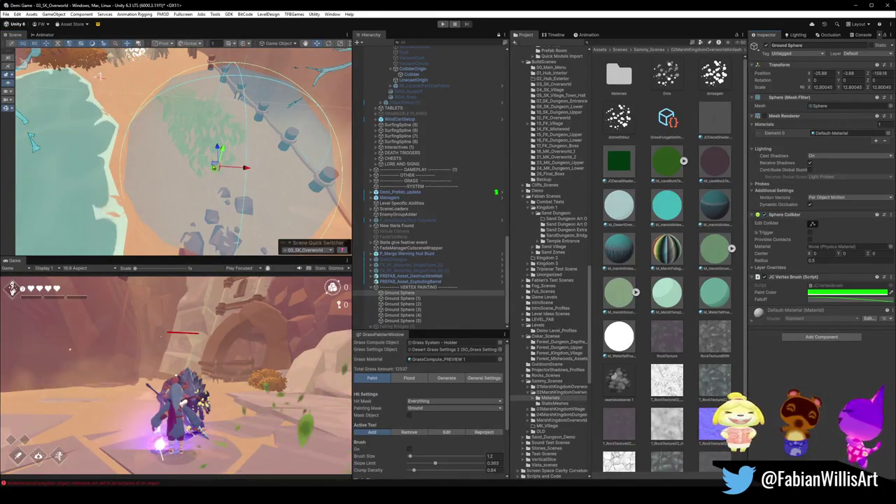
pyautogui.moveTo(218, 170)
pyautogui.mouseDown()
pyautogui.moveTo(203, 147)
pyautogui.moveTo(210, 157)
pyautogui.mouseUp()
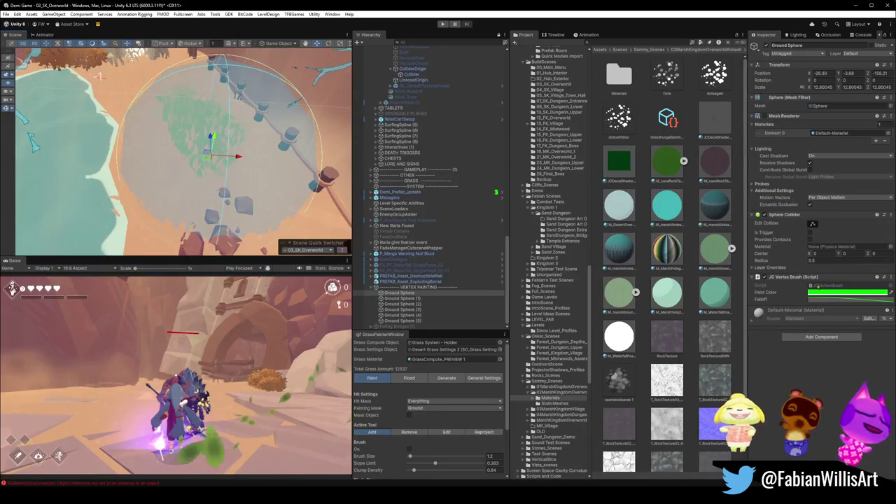
# Step: Tilt the view over the sphere and terrain, then enter Play mode to test
pyautogui.rightClick(789, 283)
pyautogui.press('Escape')
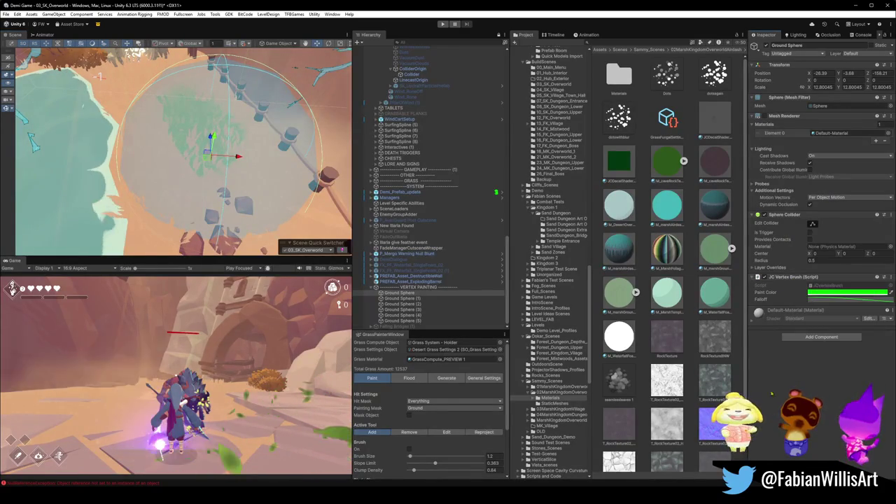
pyautogui.moveTo(241, 144); pyautogui.dragTo(240, 112)
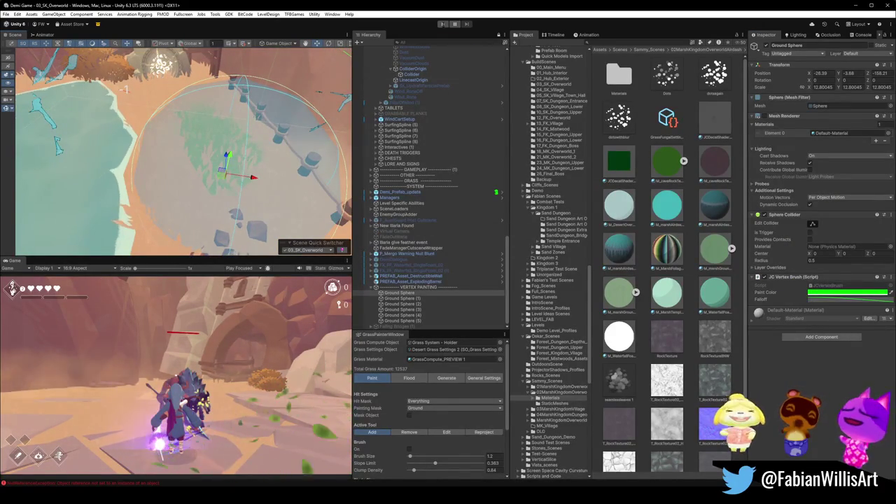
pyautogui.click(442, 24)
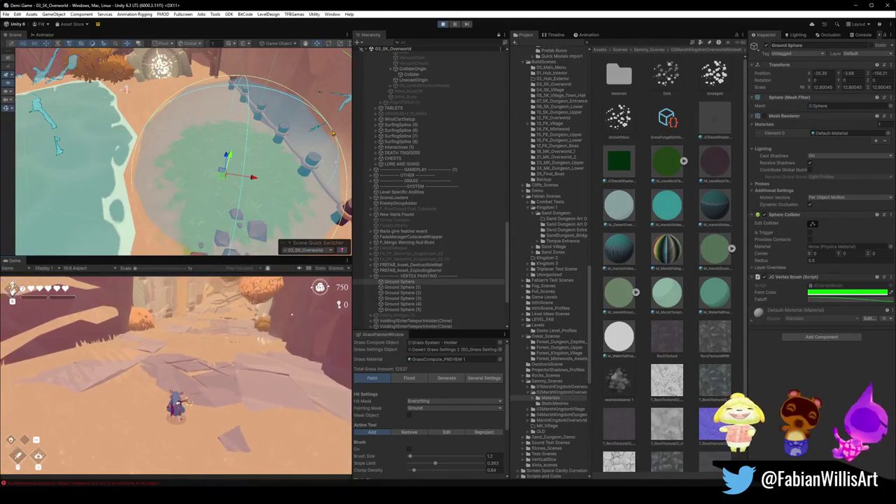
pyautogui.press('super')
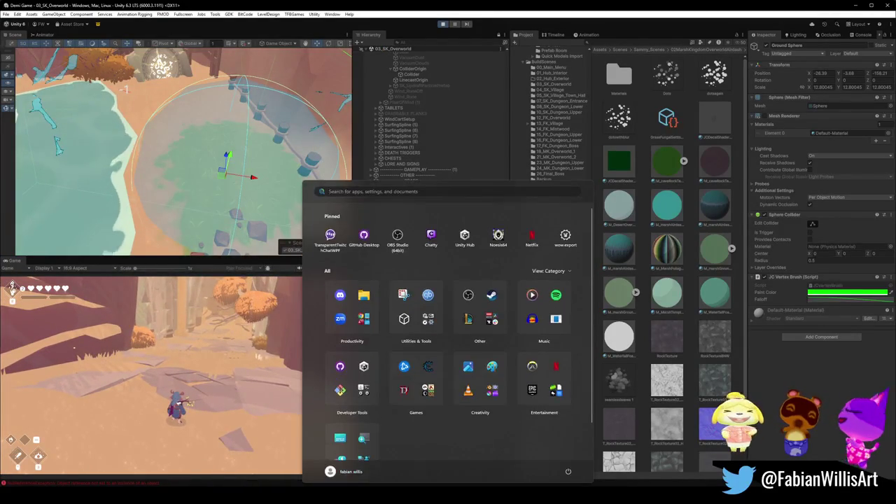
pyautogui.press('super')
pyautogui.press('Escape')
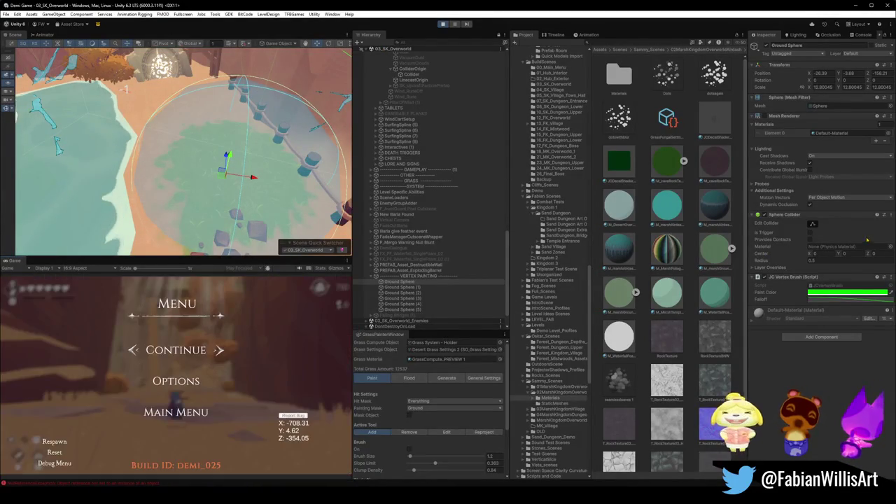
pyautogui.click(186, 361)
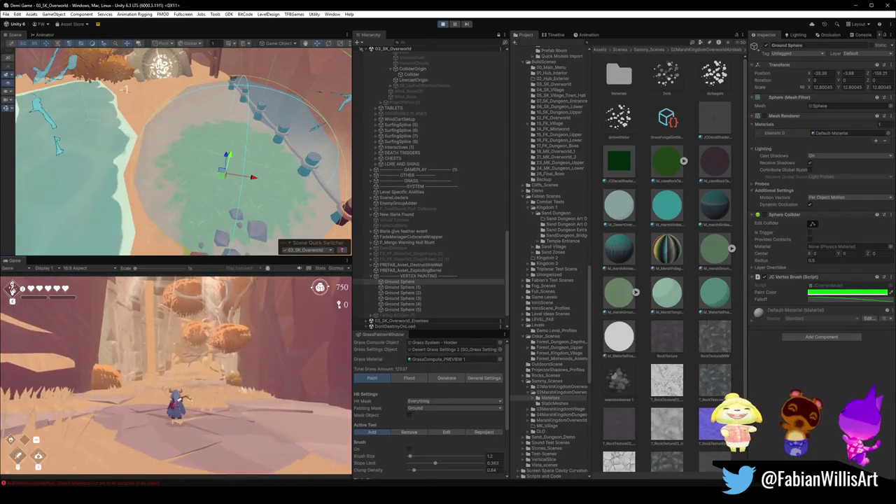
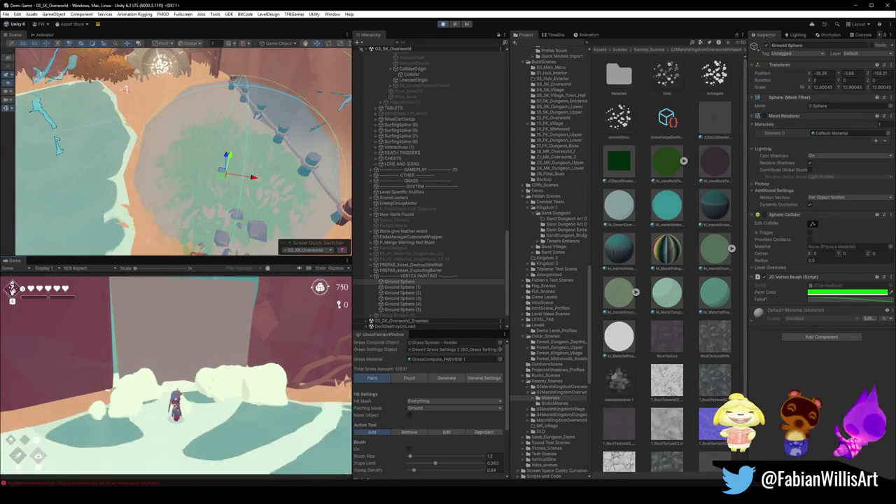
# Step: Pause the game, frame the character area, and select the Collider object to view its wind trigger
pyautogui.press('Escape')
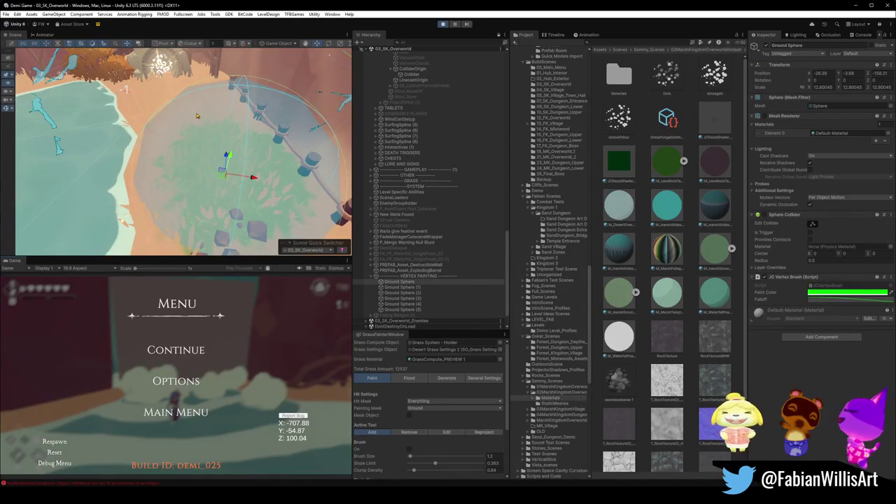
pyautogui.press('f')
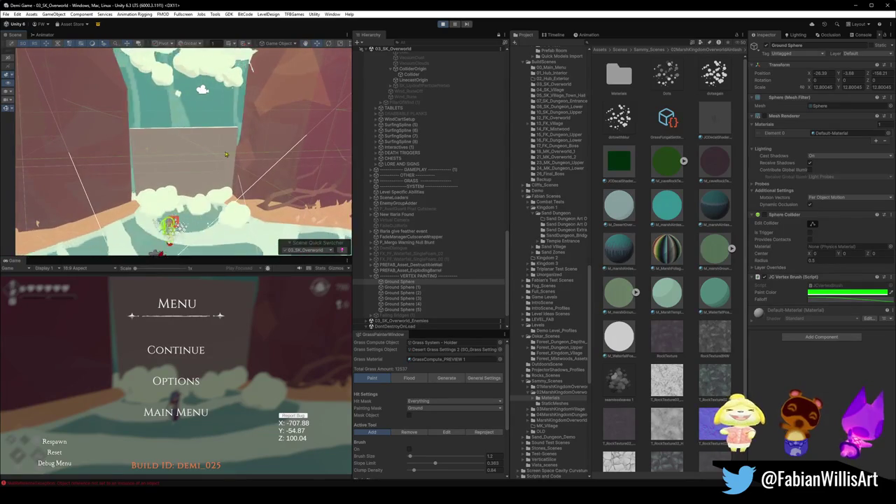
pyautogui.click(225, 173)
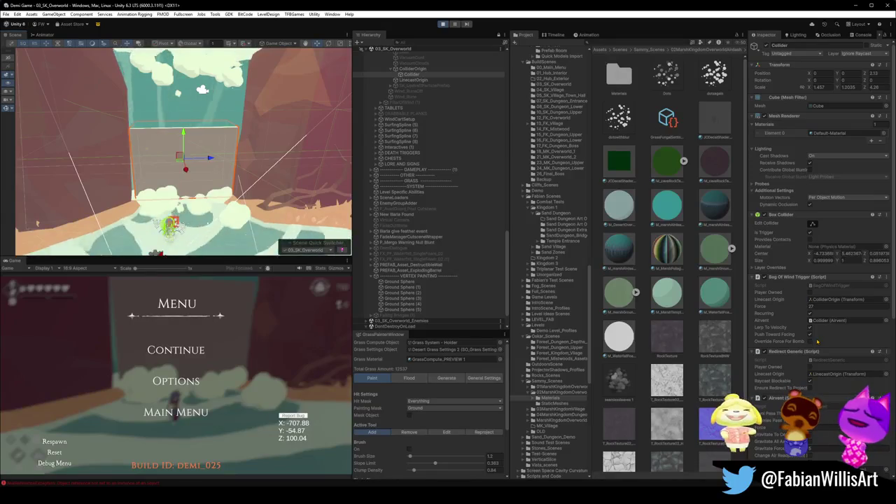
# Step: Resume, re-pause to check the Airvent Force of 400, then restart play mode
pyautogui.click(159, 349)
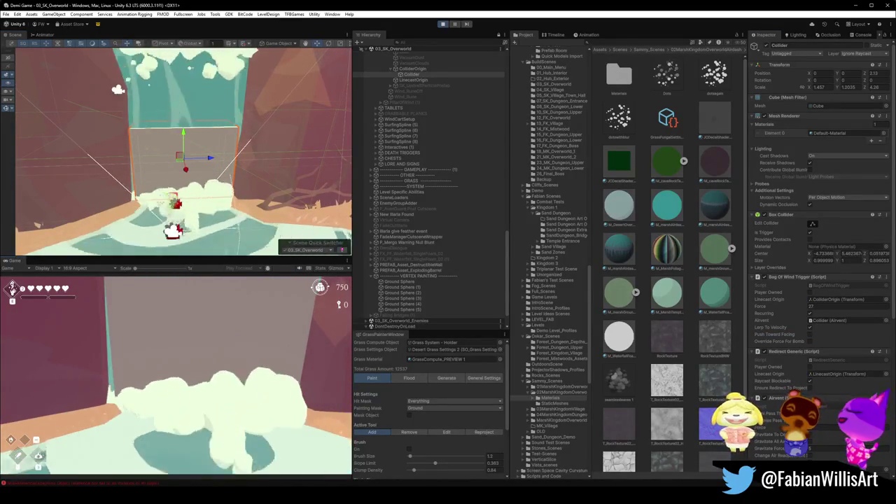
pyautogui.press('Escape')
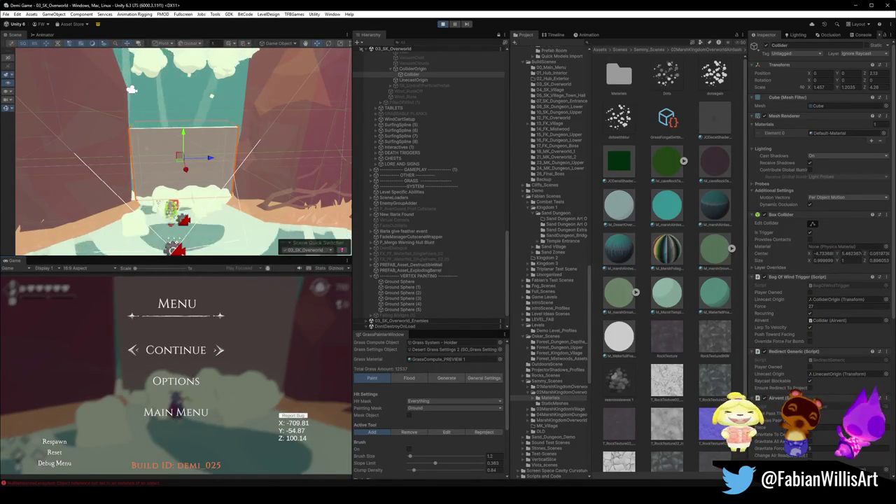
pyautogui.scroll(-4, 819, 210)
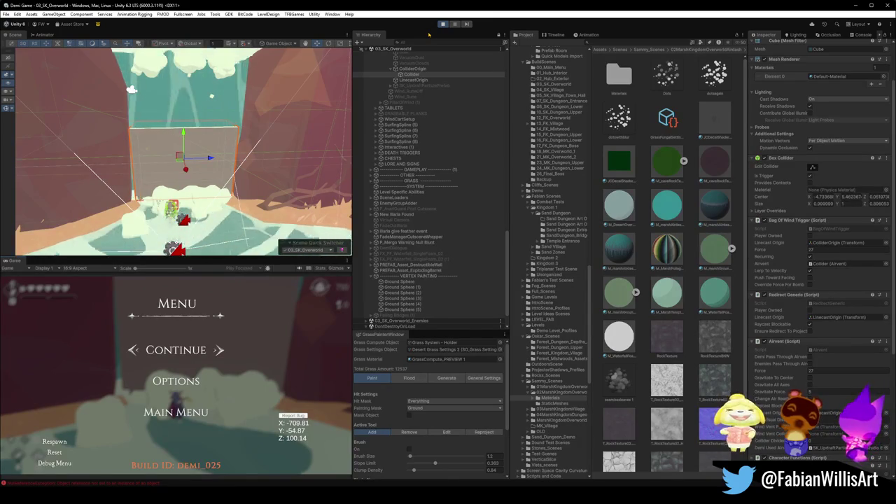
pyautogui.click(442, 24)
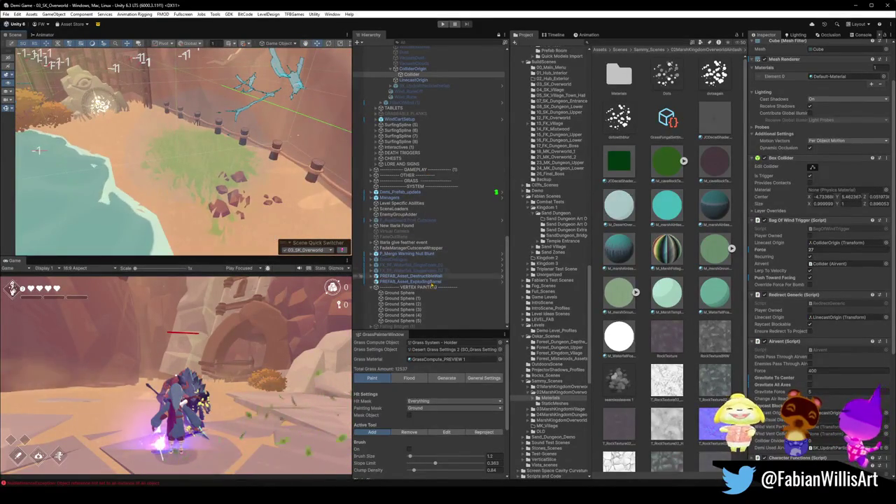
# Step: Collapse the Hierarchy to top-level groups, expand GRASS, and select TerrainRenderer
pyautogui.click(442, 103)
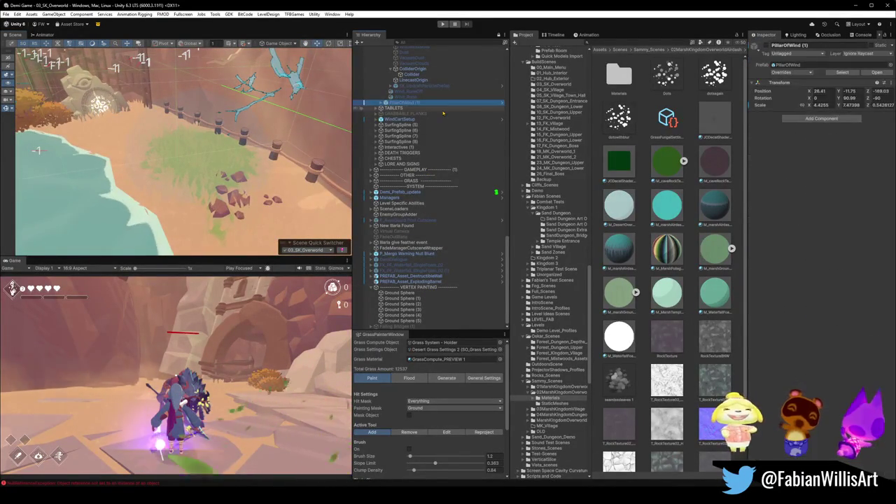
pyautogui.hotkey('ctrl', 'a')
pyautogui.press('Left')
pyautogui.press('Right')
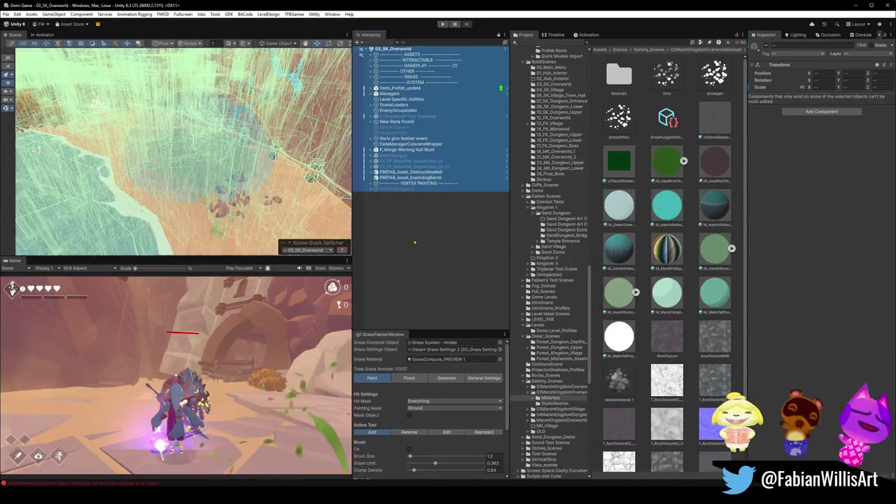
pyautogui.click(409, 72)
pyautogui.click(406, 76)
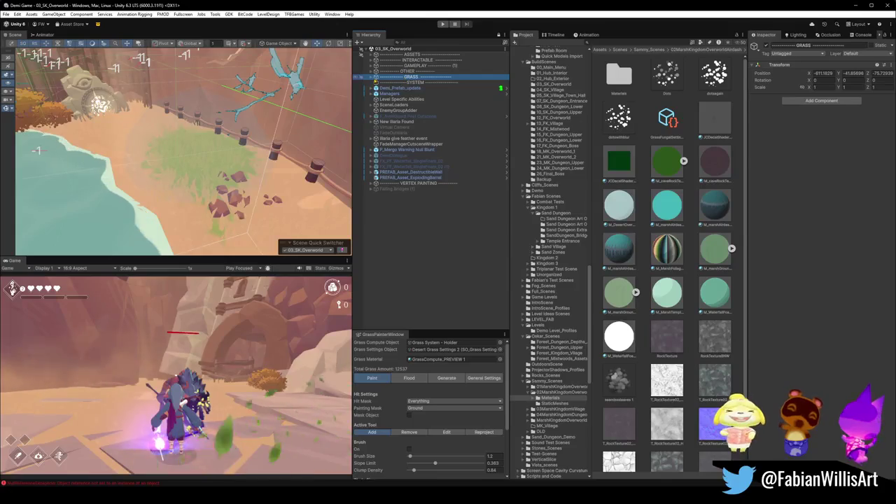
pyautogui.click(371, 77)
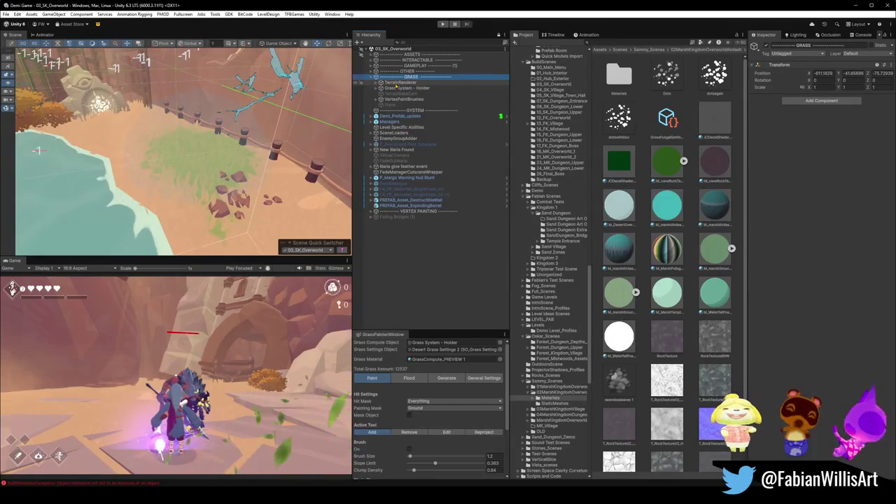
pyautogui.click(396, 83)
# Step: Run the Render Terrain Map context action (Ground layer, Adjust Scaling 2.5, Resolution 512)
pyautogui.rightClick(793, 100)
pyautogui.click(817, 205)
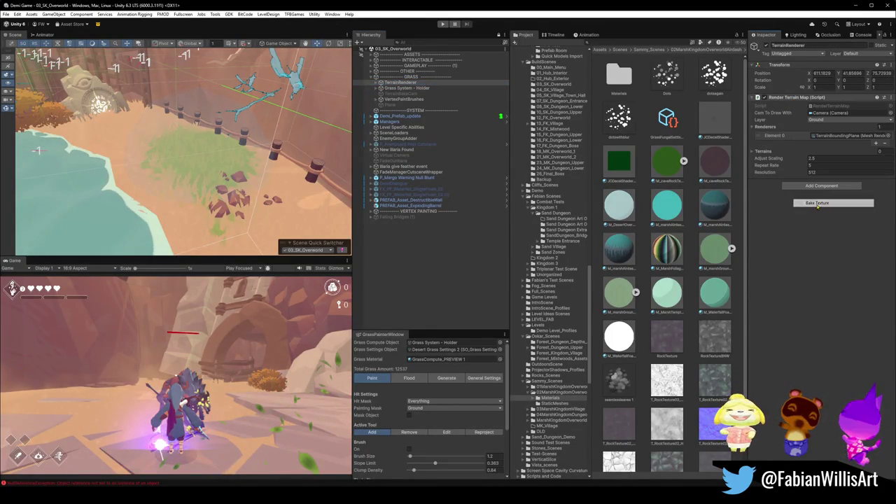
pyautogui.rightClick(800, 98)
pyautogui.click(830, 202)
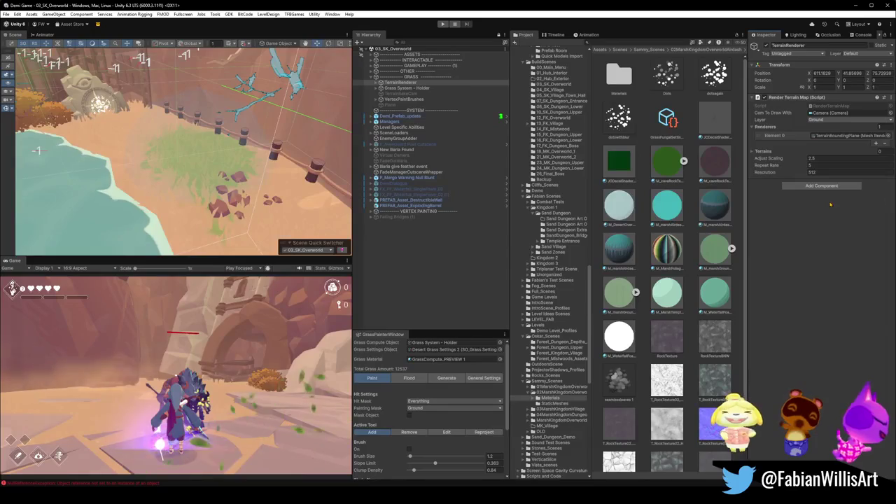
pyautogui.moveTo(210, 168); pyautogui.dragTo(219, 110)
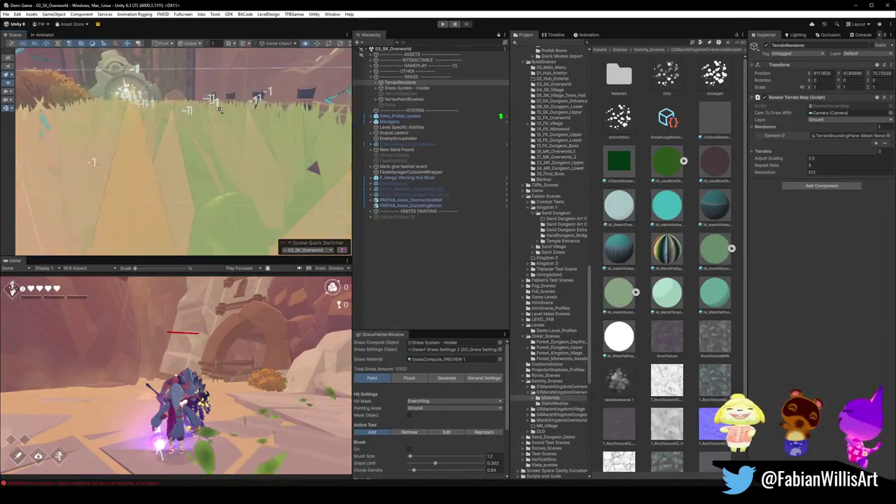
# Step: Fly around the grassy pond and fence and select the SK_OverworldTerrainTest prefab
pyautogui.press('s')
pyautogui.moveTo(219, 110); pyautogui.dragTo(217, 124)
pyautogui.moveTo(233, 140)
pyautogui.mouseDown()
pyautogui.moveTo(207, 130)
pyautogui.moveTo(171, 152)
pyautogui.moveTo(181, 149)
pyautogui.mouseUp()
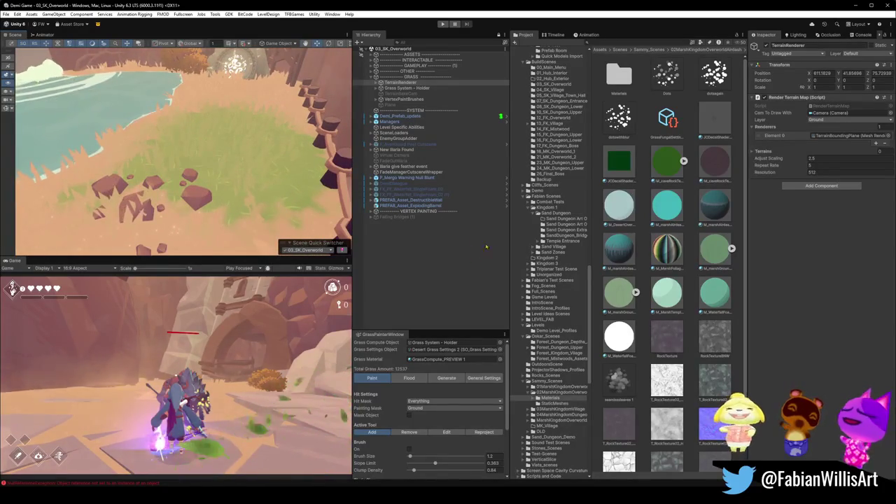
pyautogui.click(299, 190)
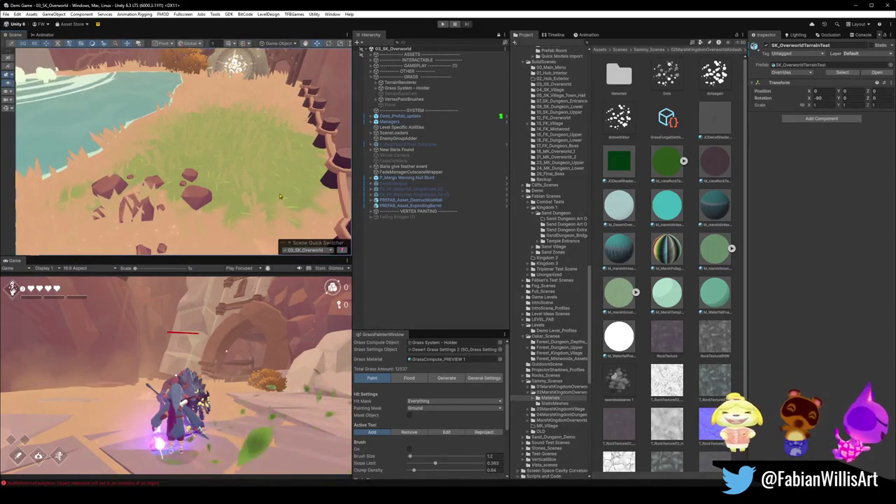
pyautogui.moveTo(268, 183); pyautogui.dragTo(233, 152)
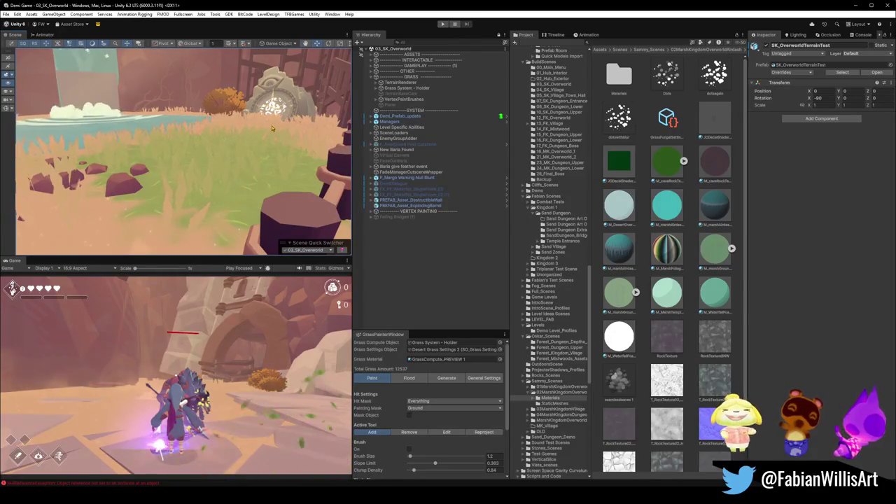
pyautogui.scroll(-5, 266, 157)
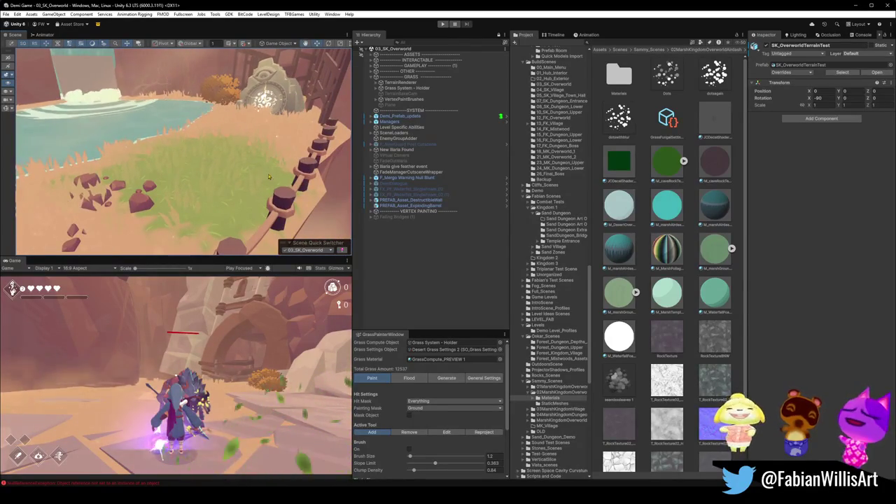
# Step: Select terrain.015, expand SK_GroundSplat, and set Green Blend Scale to 0.039
pyautogui.click(245, 184)
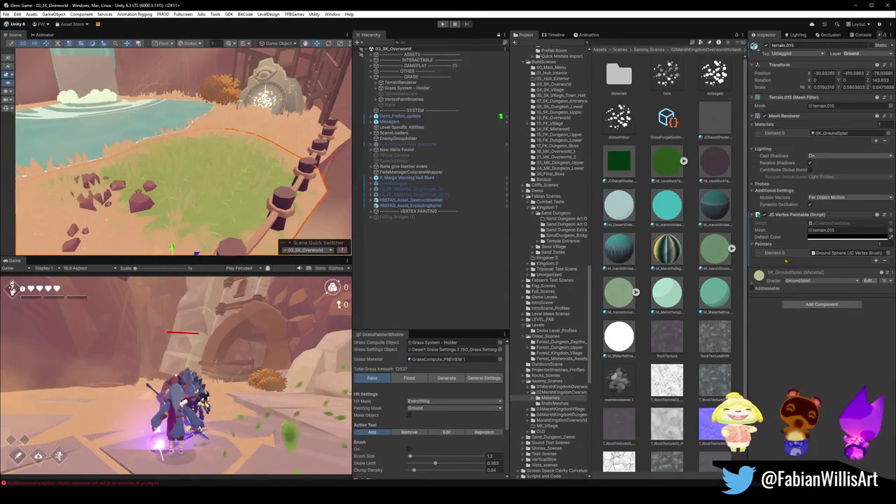
pyautogui.click(753, 287)
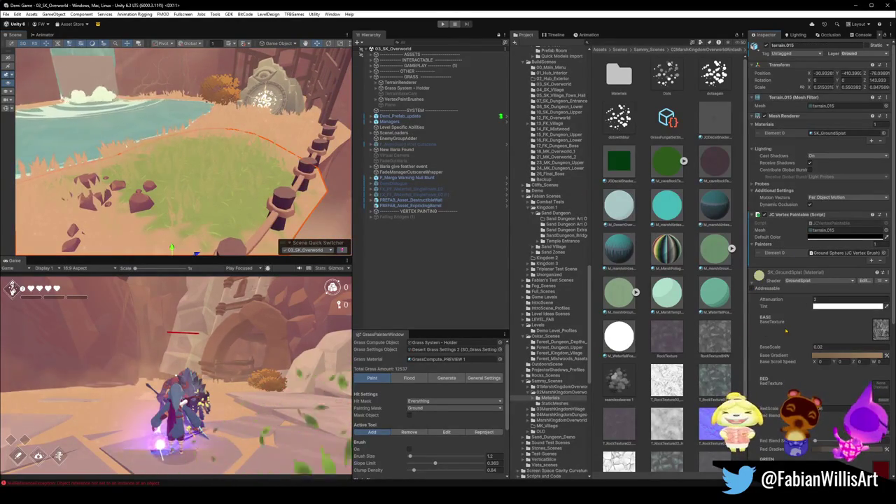
pyautogui.scroll(-5, 786, 331)
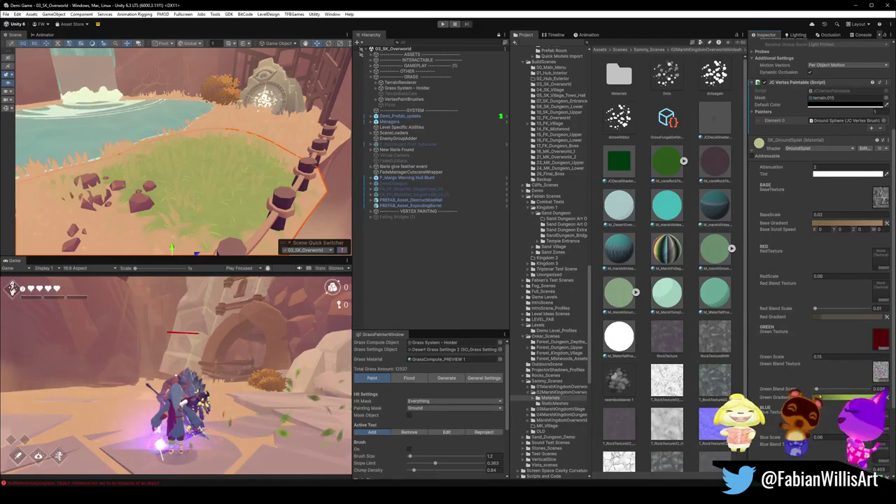
pyautogui.moveTo(816, 390); pyautogui.dragTo(832, 389)
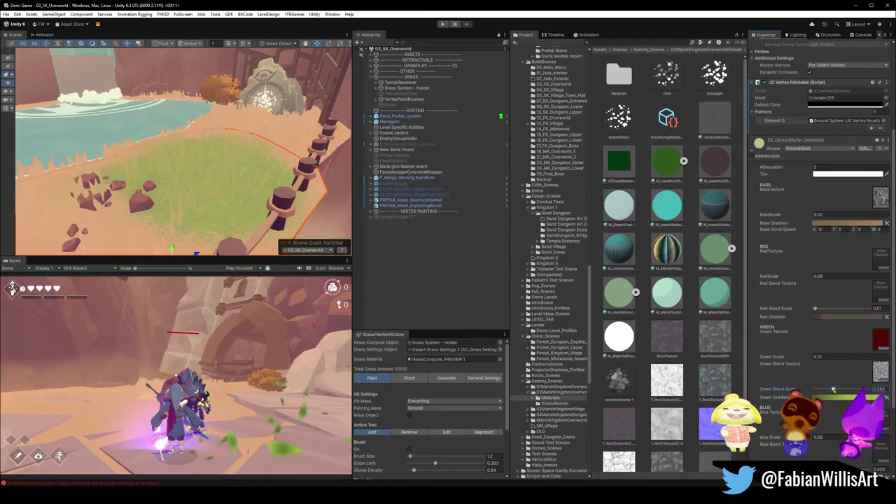
pyautogui.moveTo(833, 389); pyautogui.dragTo(814, 389)
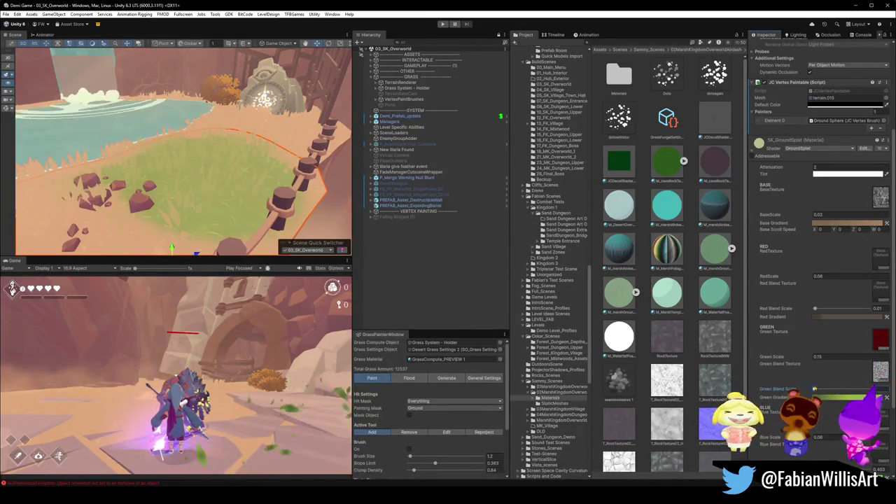
pyautogui.moveTo(814, 389); pyautogui.dragTo(818, 390)
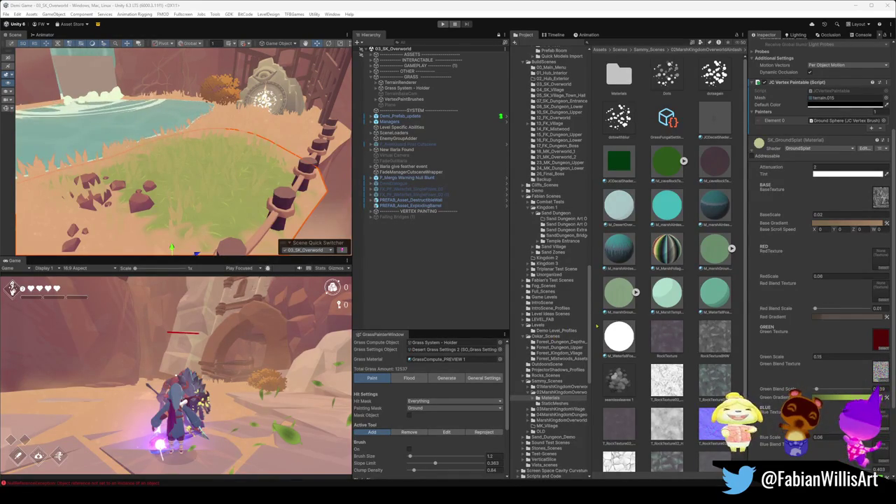
pyautogui.scroll(-2, 828, 390)
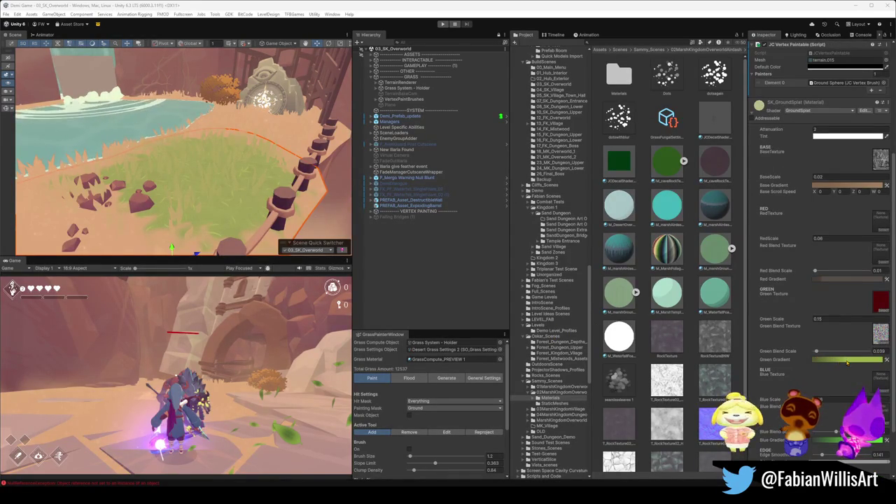
# Step: Delete the Green Gradient's 78.5% alpha key and lower its starting alpha to about 31
pyautogui.click(847, 360)
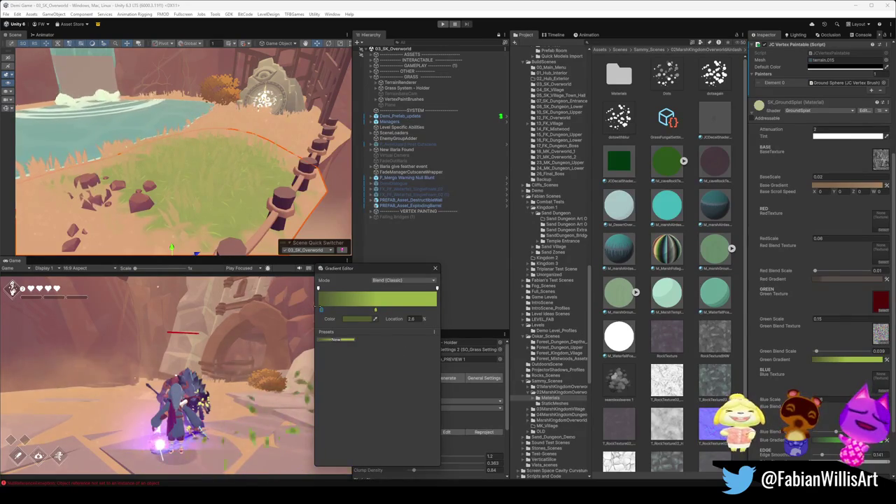
pyautogui.click(413, 287)
pyautogui.moveTo(415, 301); pyautogui.dragTo(392, 306)
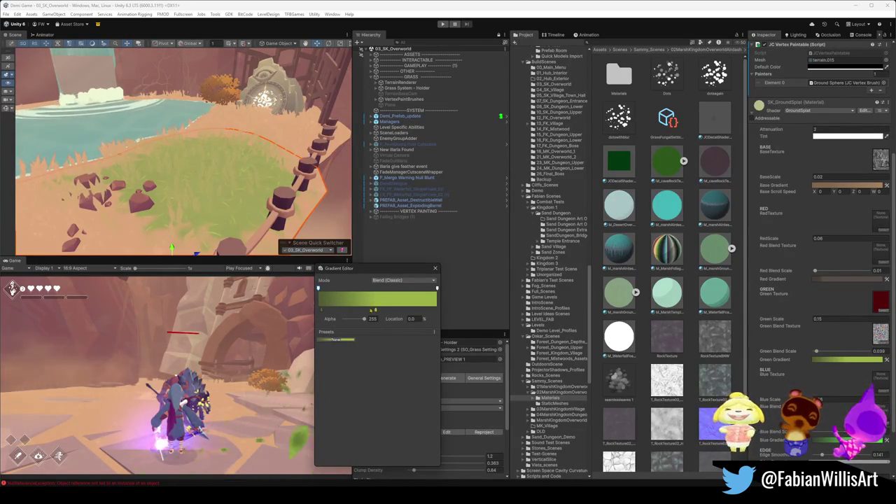
pyautogui.moveTo(364, 319)
pyautogui.mouseDown()
pyautogui.moveTo(337, 320)
pyautogui.moveTo(362, 321)
pyautogui.mouseUp()
pyautogui.press('Escape')
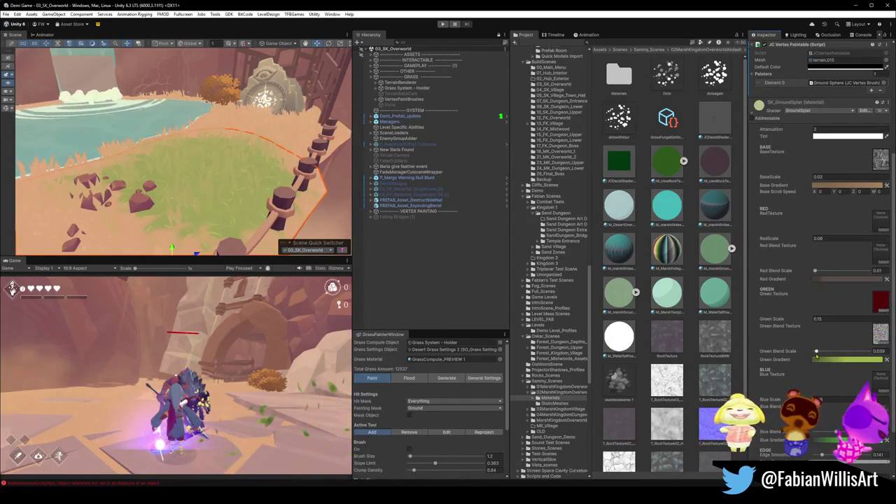
# Step: Test higher Green Blend Scale values, leaving it at 0.039
pyautogui.moveTo(827, 354); pyautogui.dragTo(843, 352)
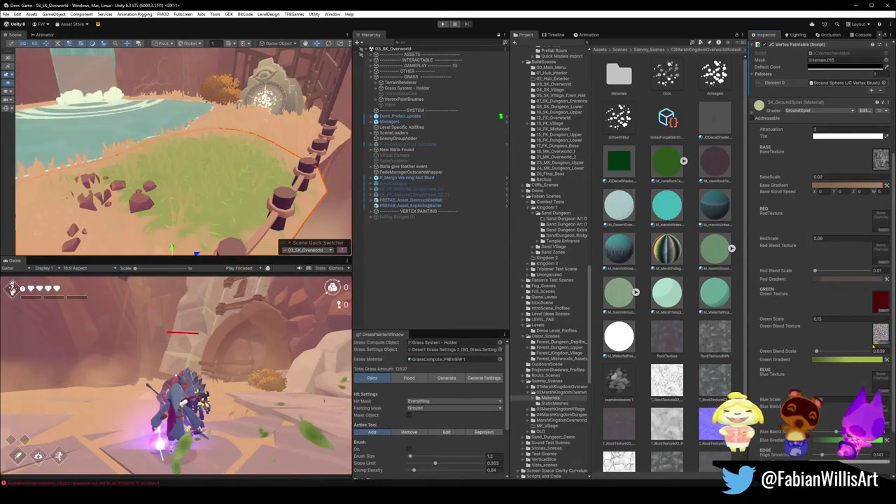
pyautogui.moveTo(817, 352)
pyautogui.mouseDown()
pyautogui.moveTo(824, 352)
pyautogui.moveTo(816, 352)
pyautogui.mouseUp()
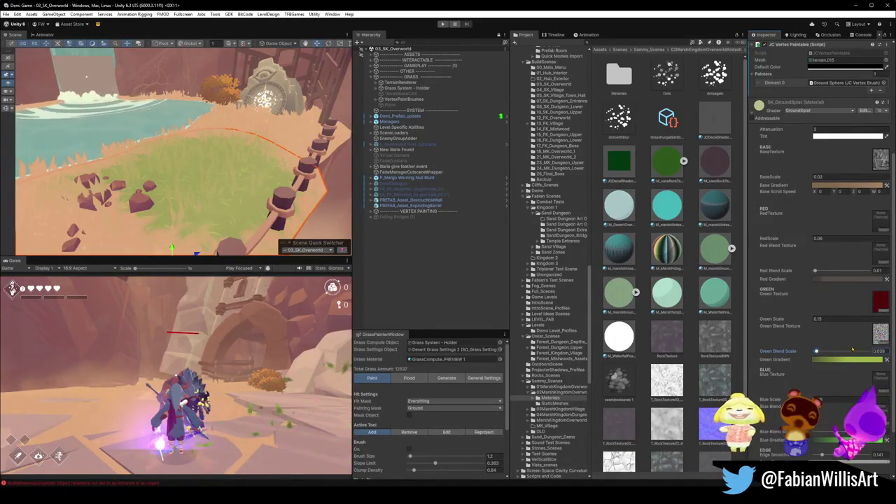
pyautogui.click(885, 343)
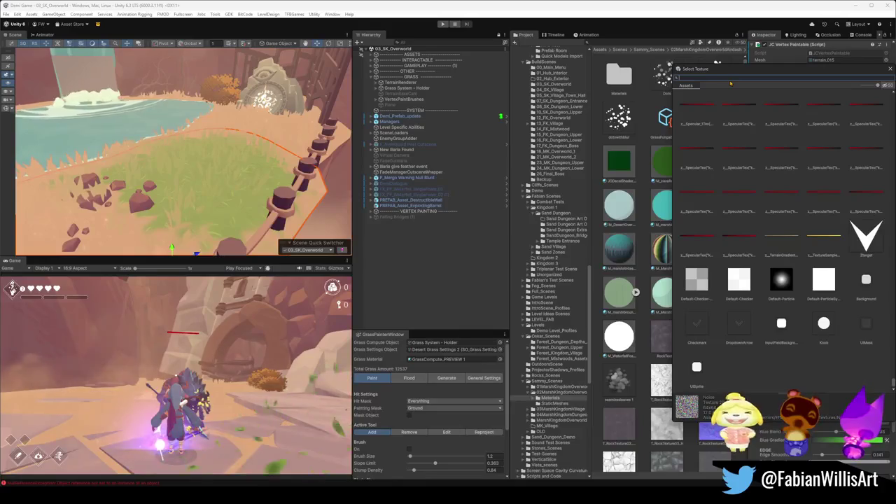
# Step: Search 'noise' and try Perlin, dungeon depth, Voronoi and plain Noise as the Green Blend Texture
pyautogui.write('noise')
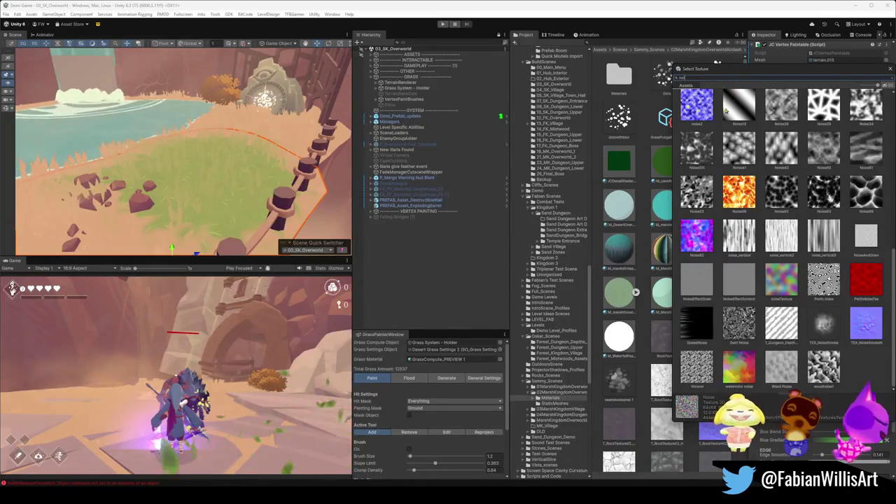
pyautogui.click(826, 282)
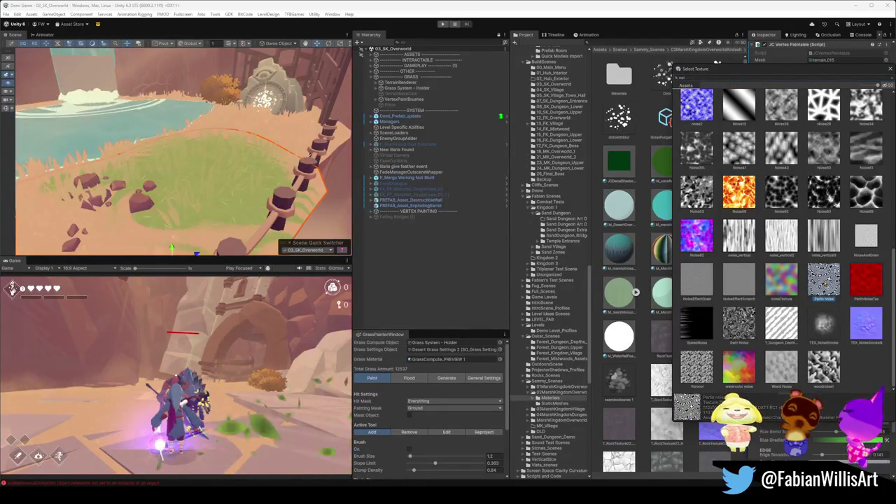
pyautogui.click(775, 326)
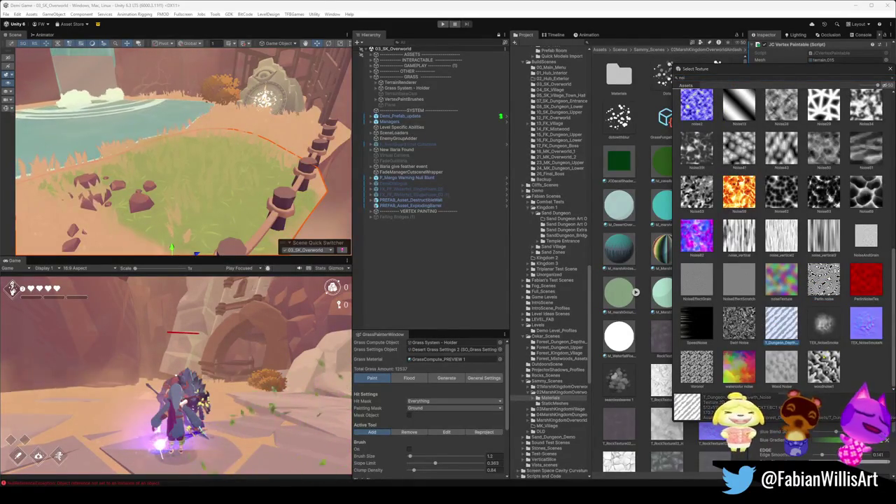
pyautogui.click(696, 366)
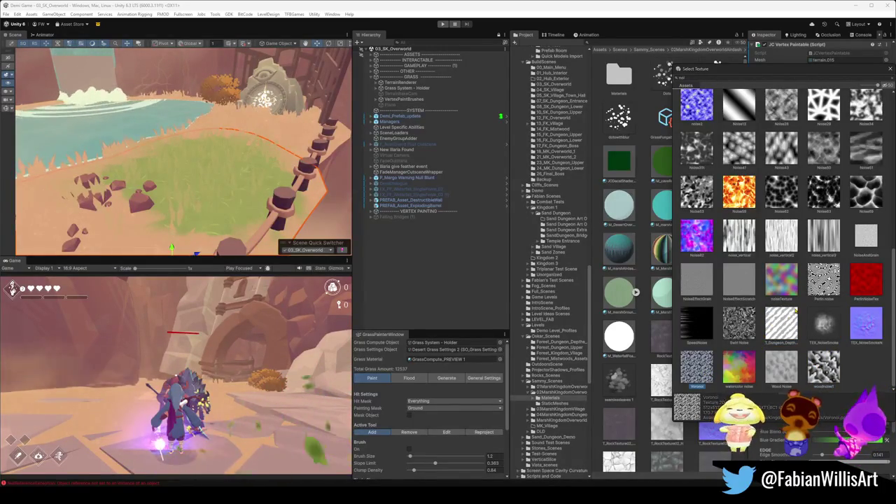
pyautogui.scroll(5, 837, 259)
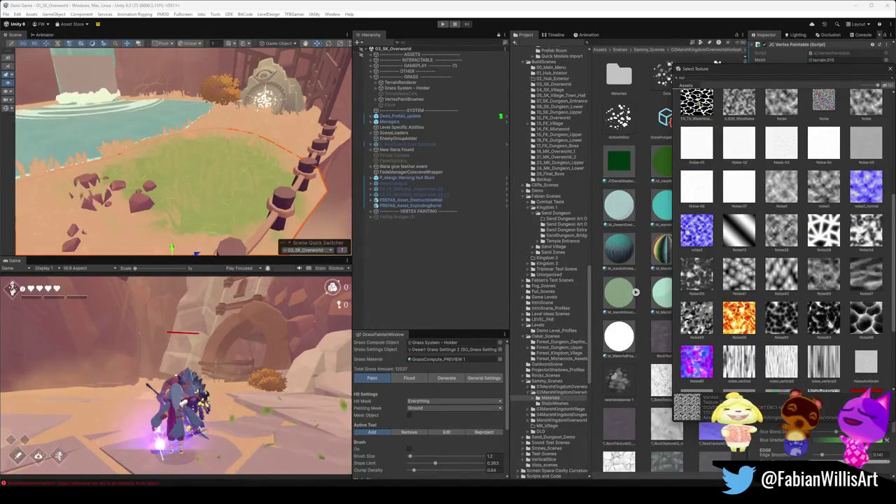
pyautogui.click(702, 102)
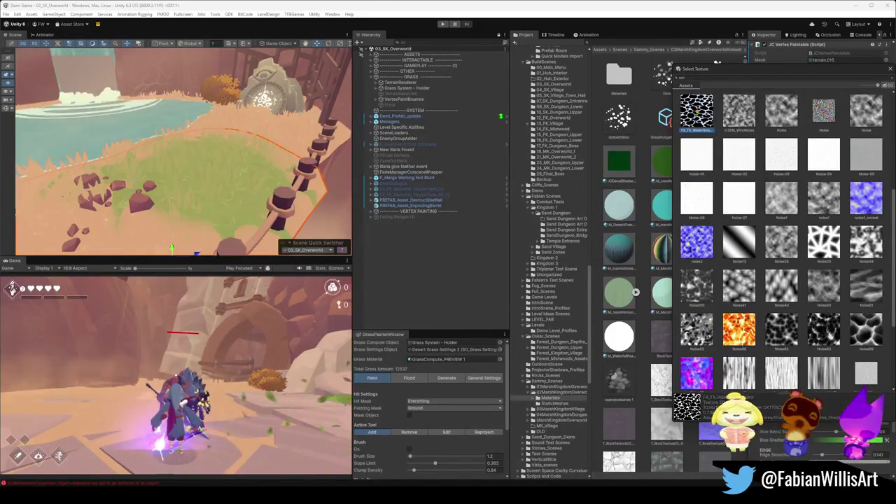
pyautogui.scroll(3, 791, 175)
pyautogui.click(824, 194)
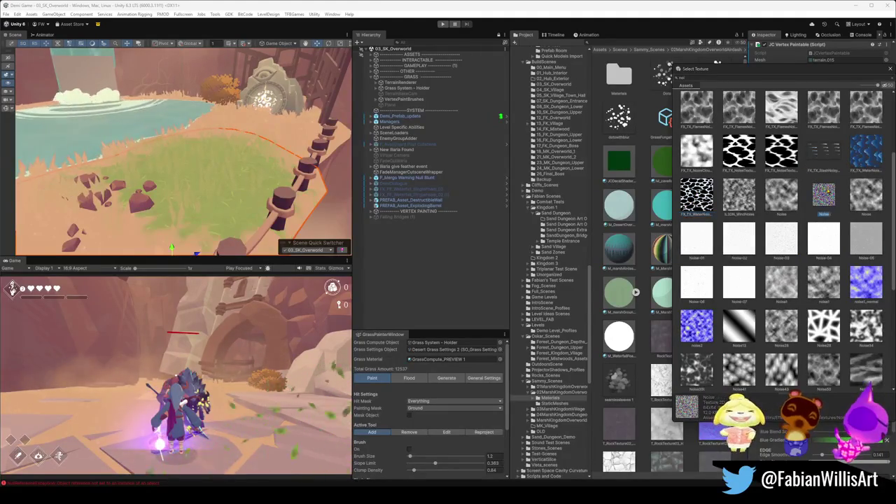
pyautogui.scroll(2, 816, 198)
pyautogui.scroll(1, 805, 210)
pyautogui.click(785, 252)
pyautogui.scroll(1, 792, 230)
# Step: Compare water noise, DitherBlueNoise and no texture, then assign FX_Noise_Water as the Green Blend Texture
pyautogui.click(786, 158)
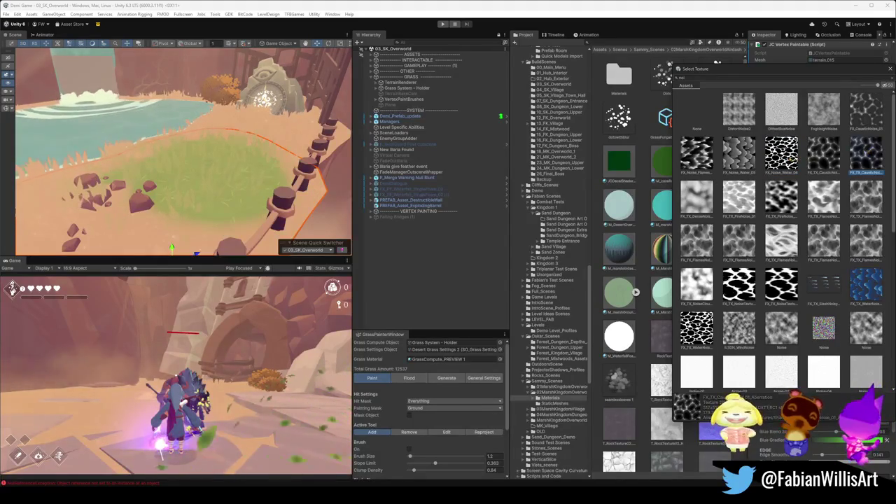
pyautogui.click(745, 159)
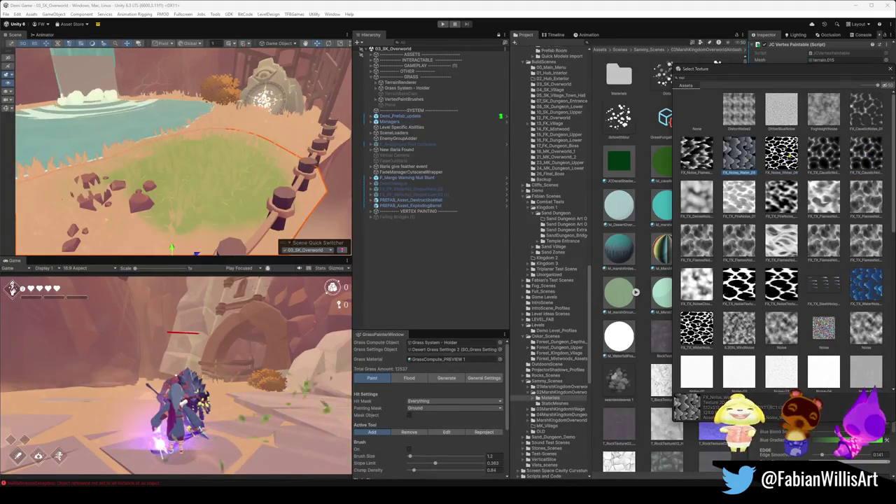
pyautogui.click(784, 107)
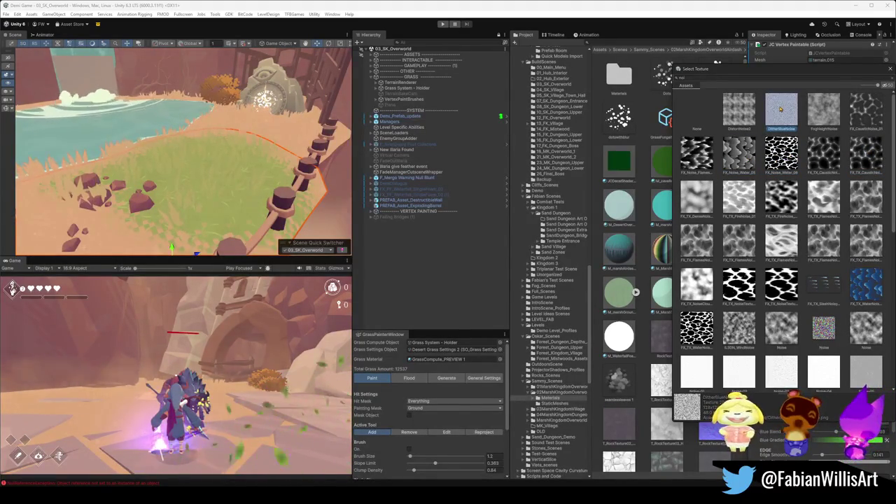
pyautogui.click(779, 154)
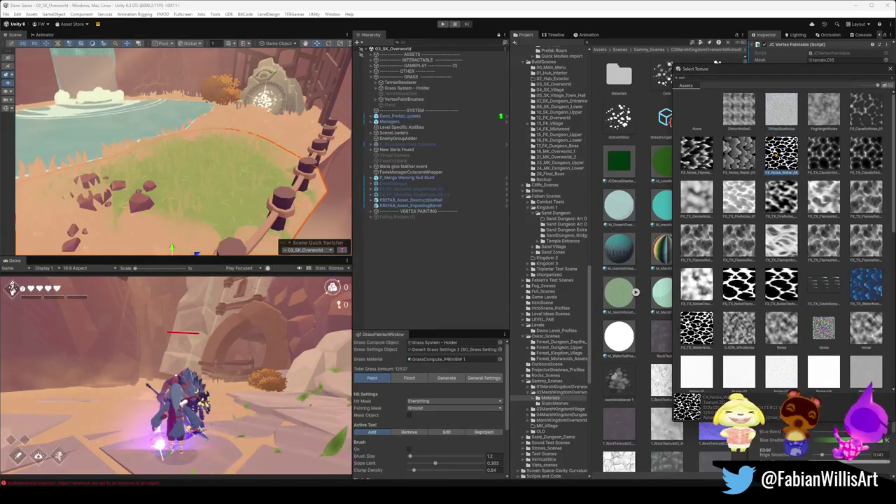
pyautogui.click(696, 118)
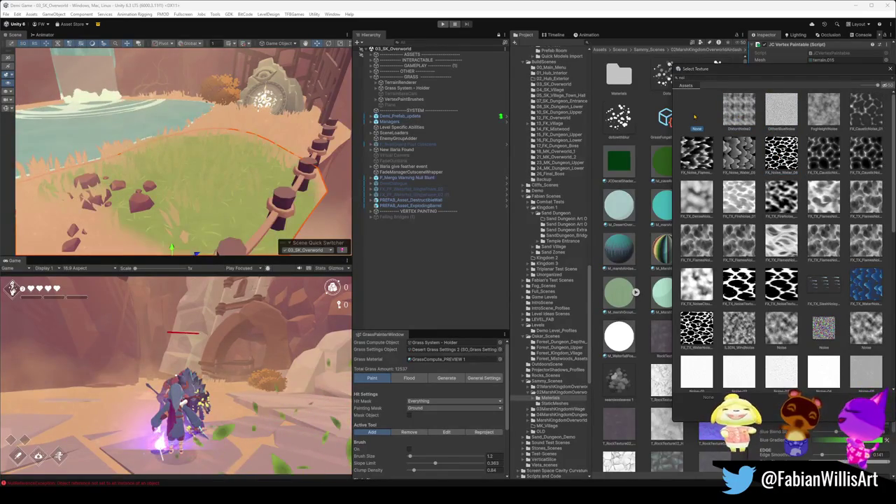
pyautogui.click(781, 152)
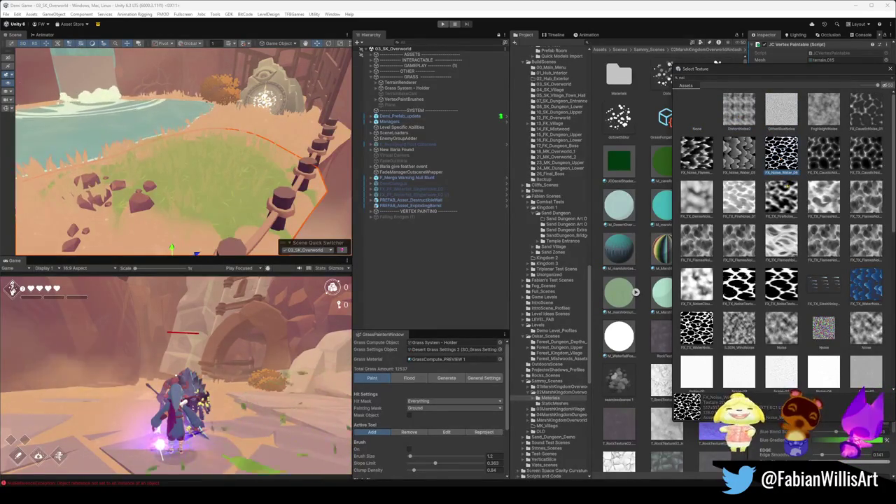
pyautogui.click(824, 283)
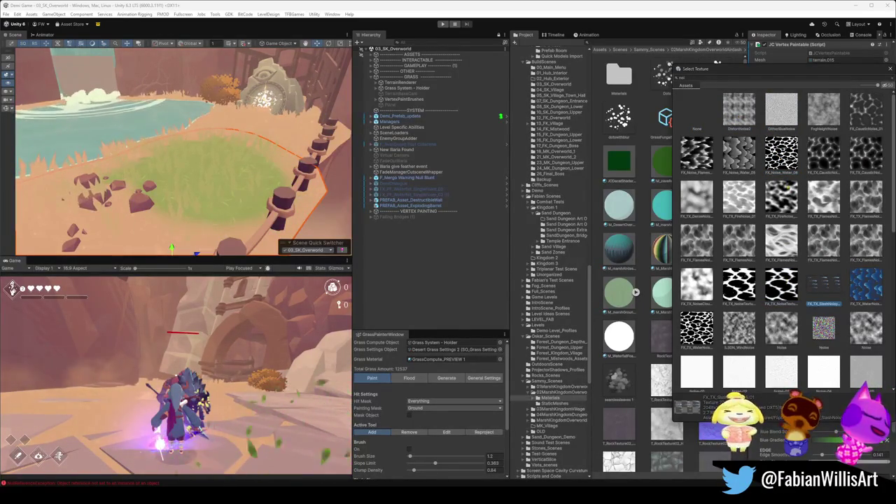
pyautogui.click(781, 163)
pyautogui.click(868, 283)
pyautogui.click(781, 159)
pyautogui.doubleClick(779, 158)
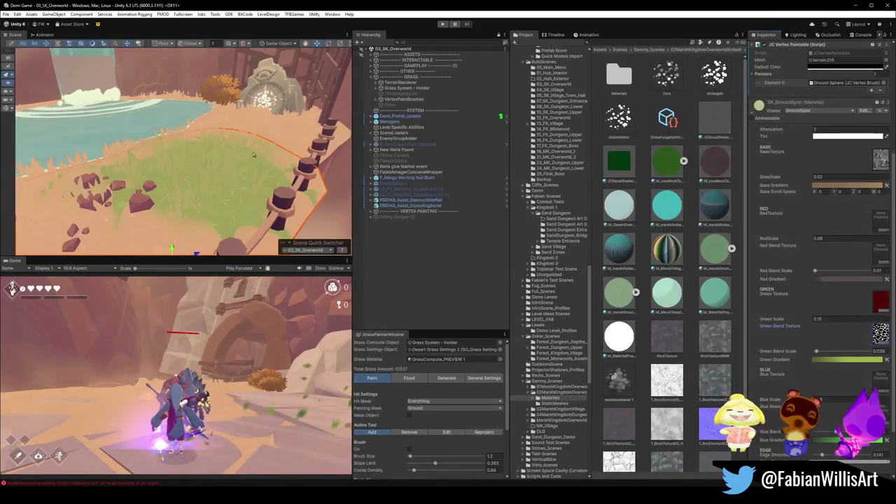
# Step: Review the Green Texture choices, then ping grassGrey in the Shaders/_JacobShaders/Imports folder
pyautogui.scroll(-3, 288, 208)
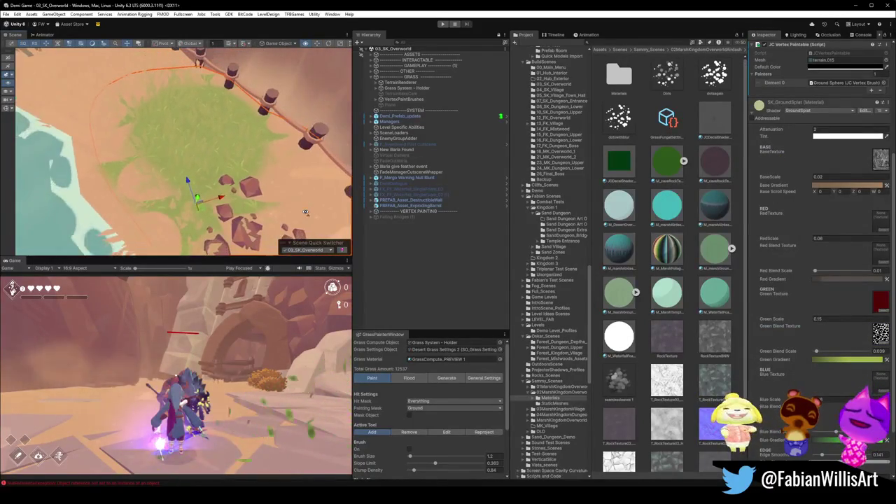
pyautogui.moveTo(288, 208)
pyautogui.mouseDown()
pyautogui.moveTo(213, 146)
pyautogui.moveTo(284, 170)
pyautogui.mouseUp()
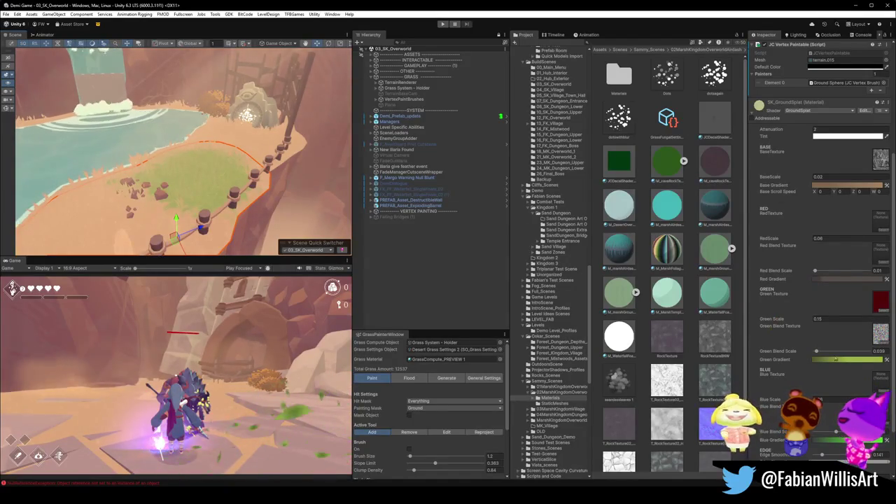
pyautogui.click(886, 313)
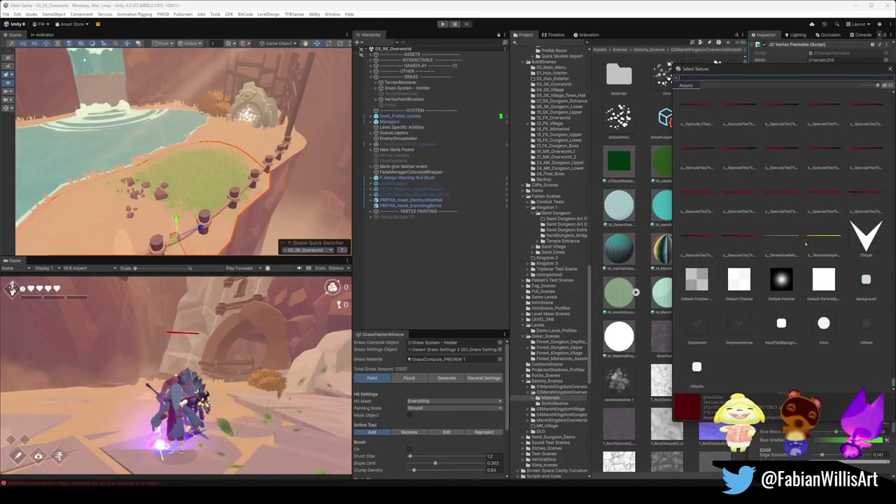
pyautogui.press('Escape')
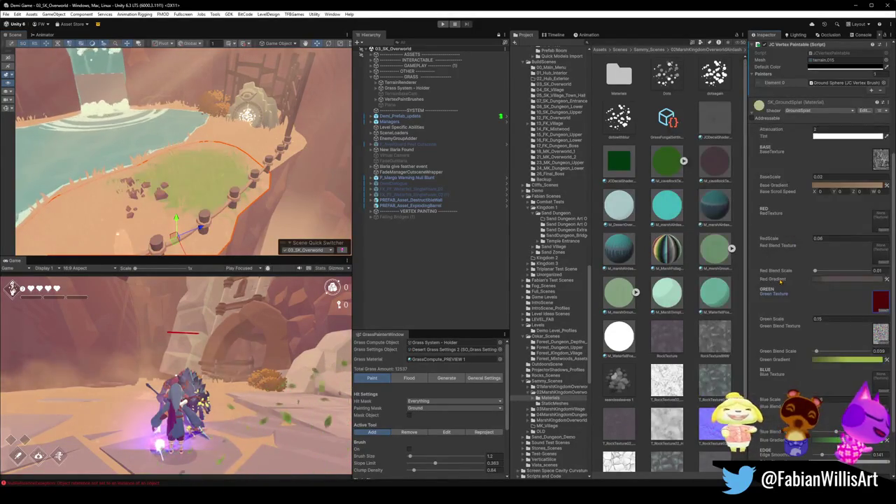
pyautogui.click(883, 312)
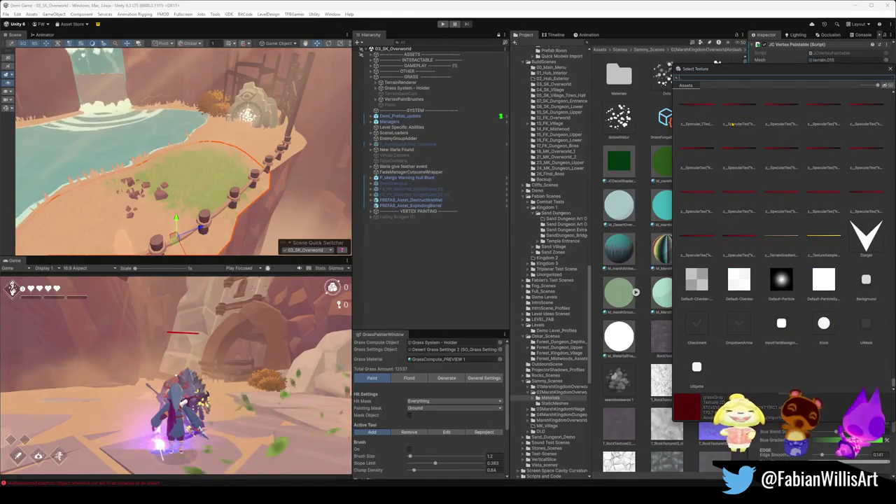
pyautogui.write('s')
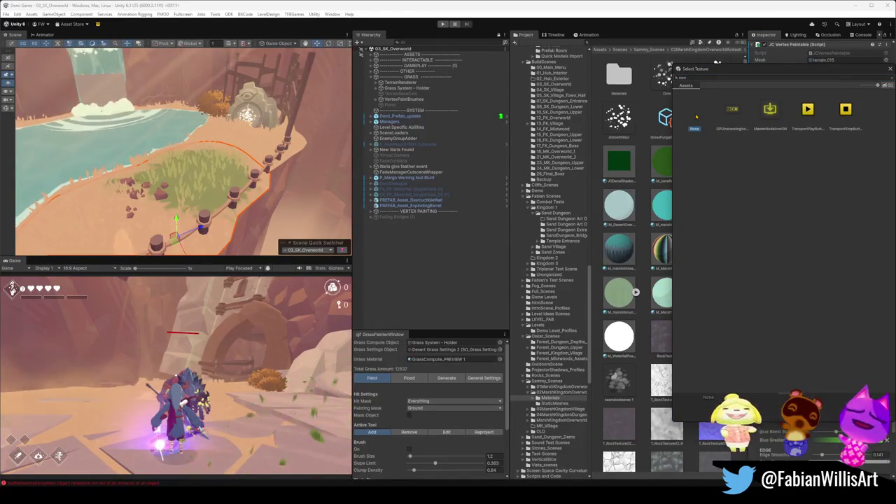
pyautogui.doubleClick(695, 117)
pyautogui.scroll(5, 251, 147)
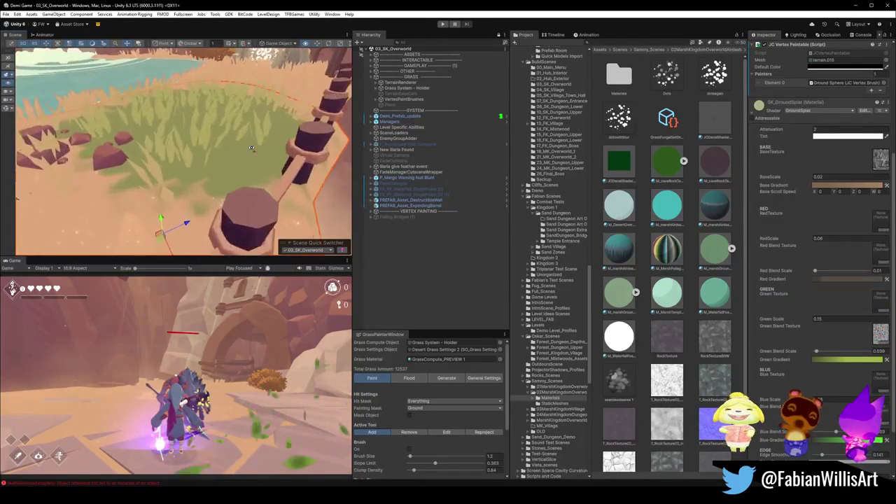
pyautogui.scroll(-10, 251, 148)
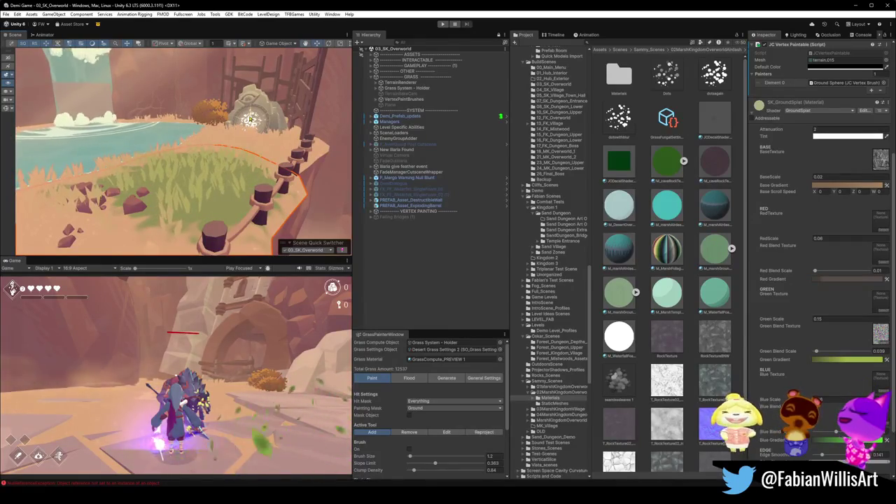
pyautogui.click(881, 302)
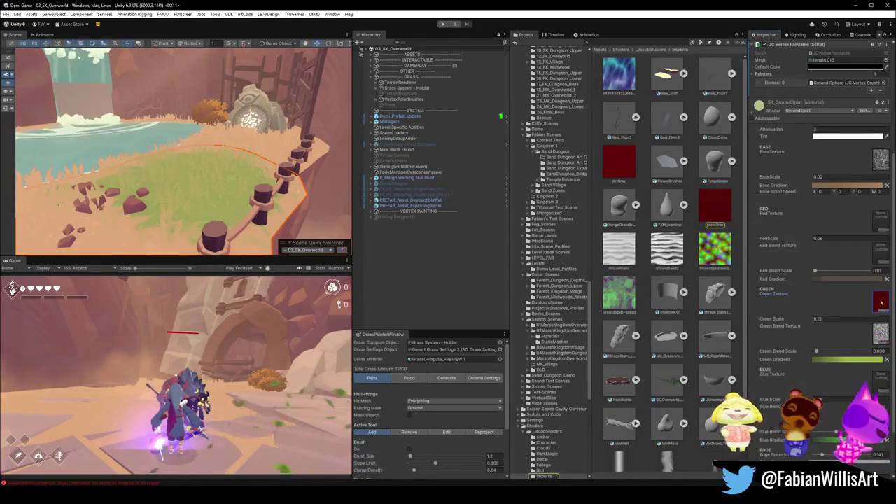
# Step: Keep Green Scale at 0.15, set the Green Texture to None, and nudge Green Blend Scale
pyautogui.click(816, 319)
pyautogui.write('1.95')
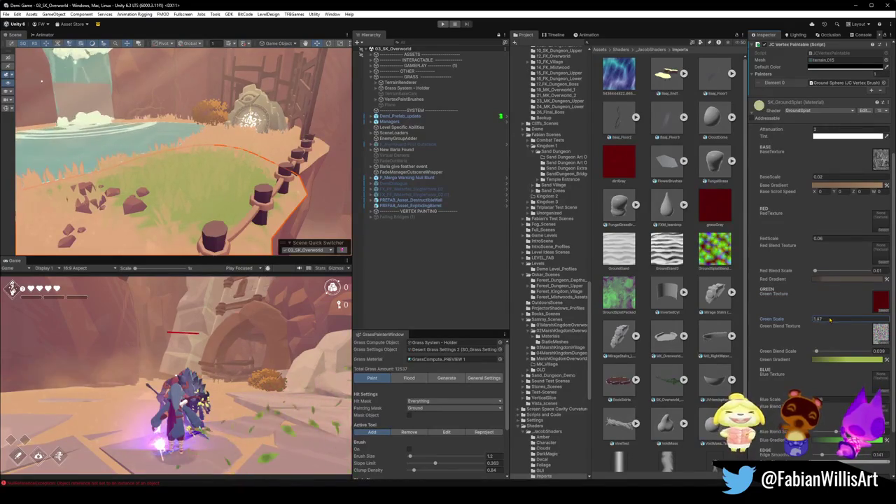
pyautogui.write('-')
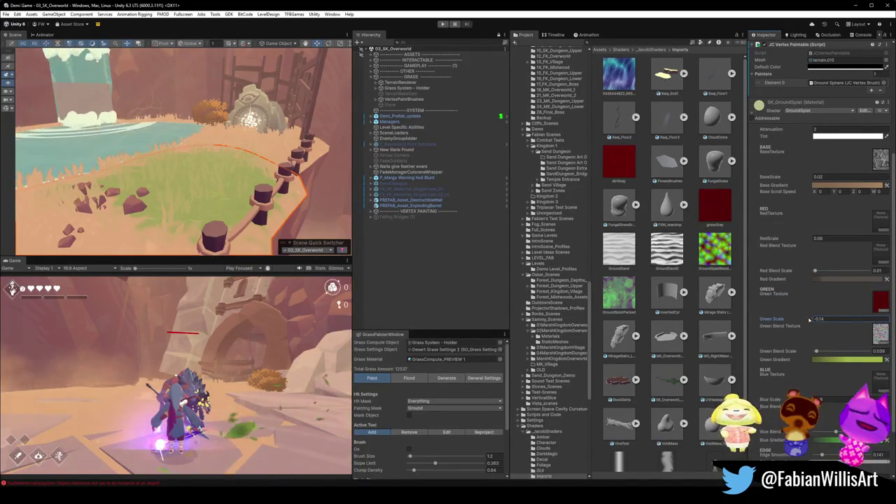
pyautogui.click(883, 311)
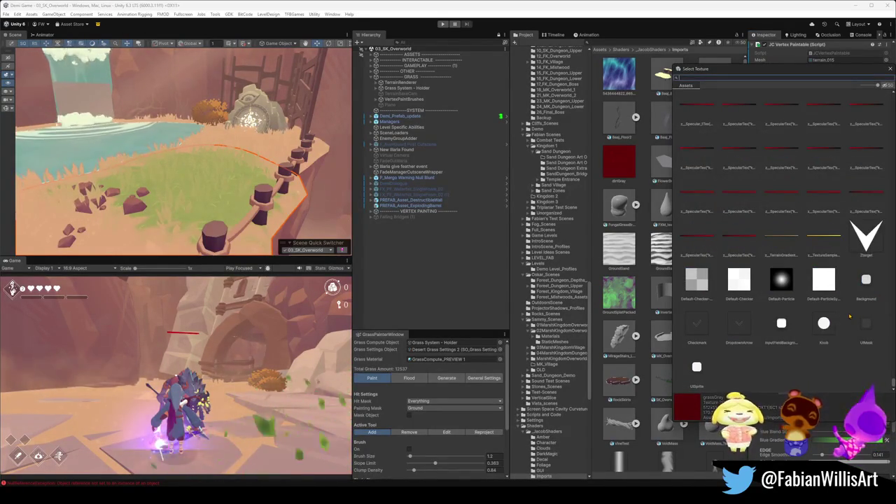
pyautogui.write('noion')
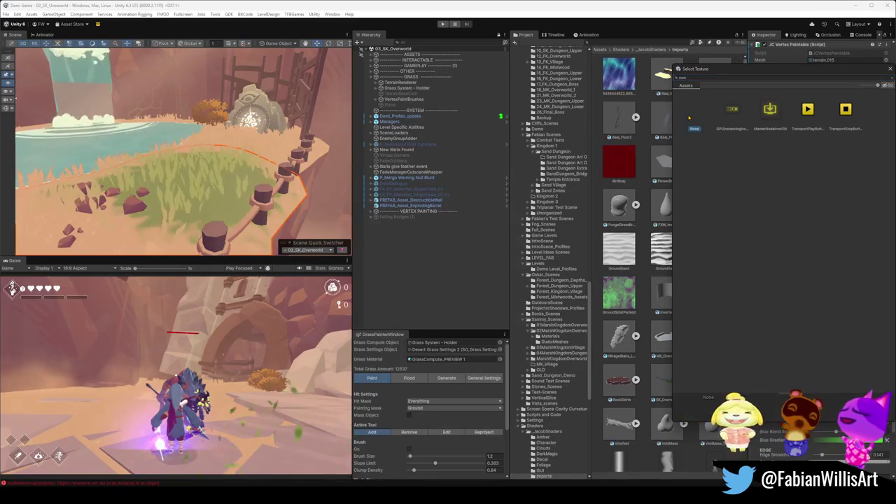
pyautogui.doubleClick(693, 124)
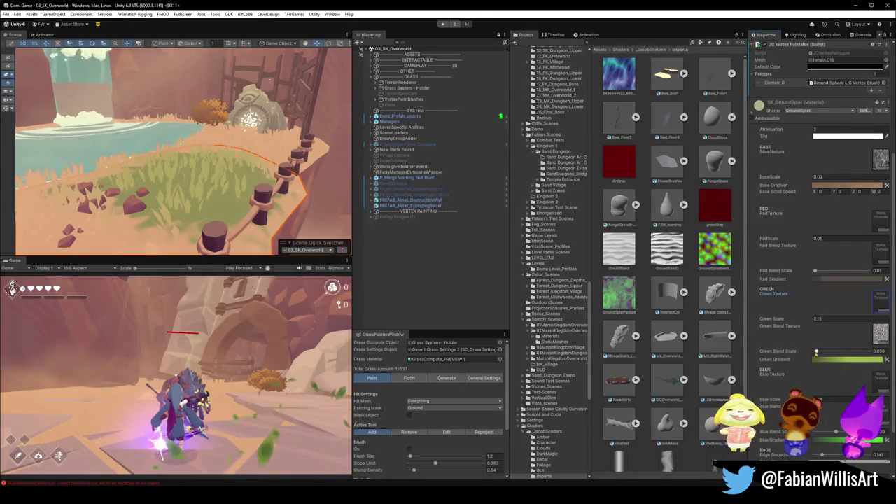
pyautogui.moveTo(816, 352); pyautogui.dragTo(819, 351)
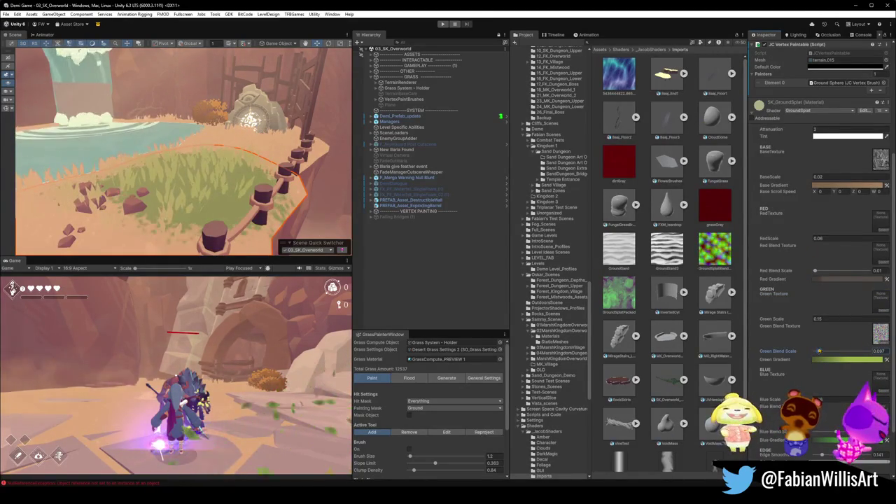
pyautogui.click(821, 359)
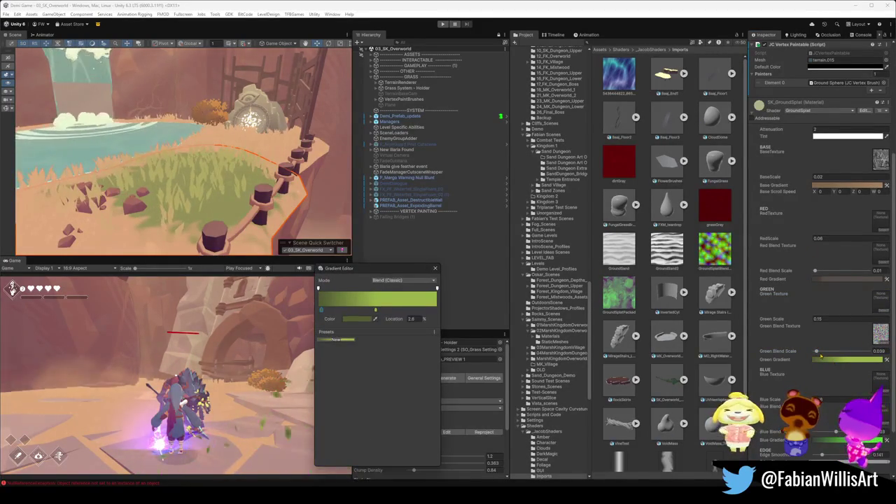
# Step: Recolour the Green Gradient key to a muted, more saturated yellowish olive
pyautogui.rightClick(886, 360)
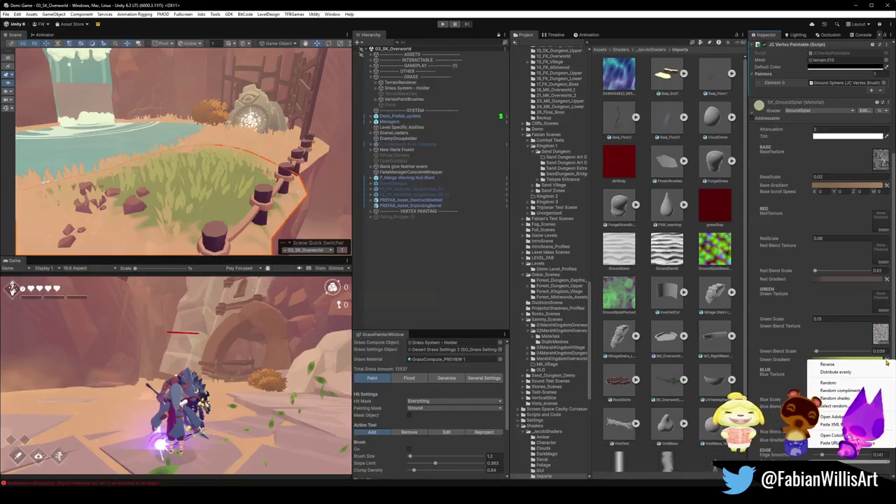
pyautogui.click(847, 359)
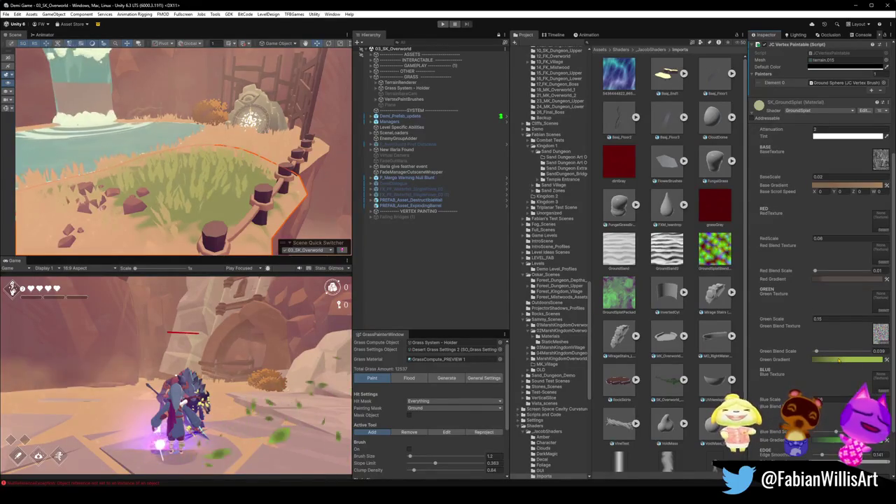
pyautogui.click(847, 359)
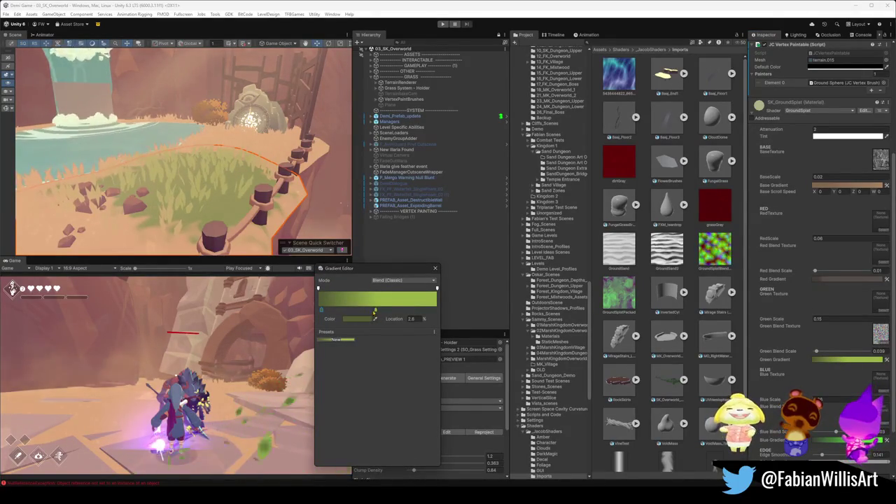
pyautogui.click(357, 318)
pyautogui.moveTo(408, 366); pyautogui.dragTo(401, 371)
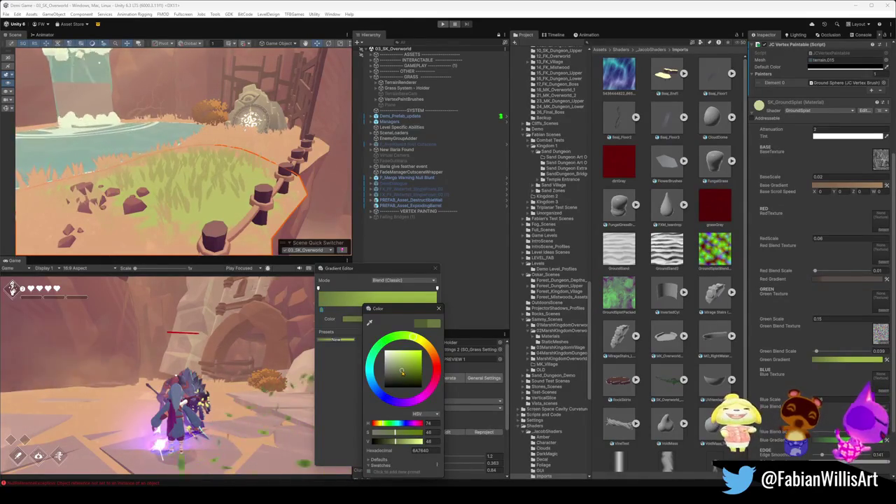
pyautogui.moveTo(415, 341)
pyautogui.mouseDown()
pyautogui.moveTo(422, 345)
pyautogui.moveTo(402, 339)
pyautogui.moveTo(413, 341)
pyautogui.mouseUp()
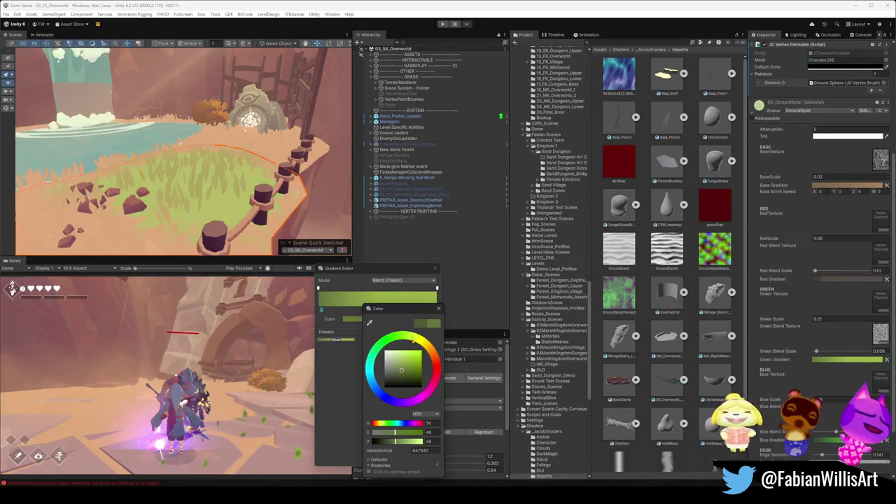
pyautogui.moveTo(402, 371); pyautogui.dragTo(403, 372)
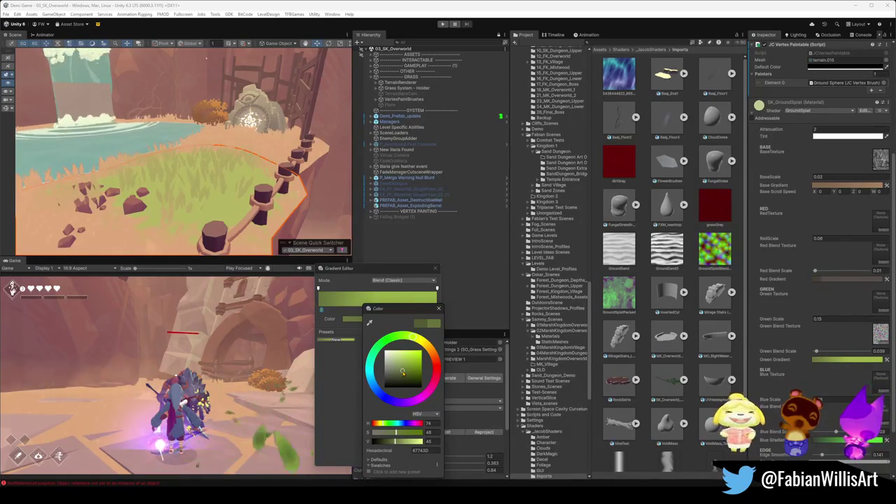
pyautogui.click(210, 133)
pyautogui.moveTo(210, 133); pyautogui.dragTo(248, 105)
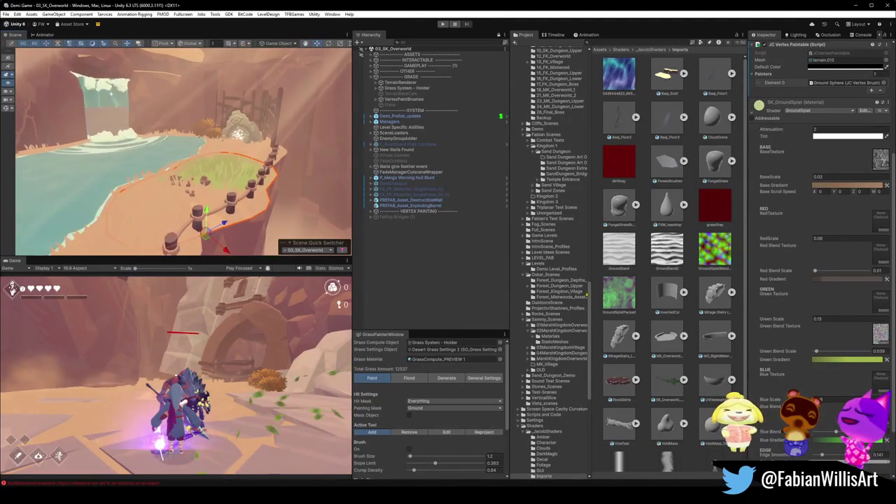
# Step: Add a middle gradient key, delete the dark left key, and tune the colour to olive 777E41
pyautogui.click(833, 360)
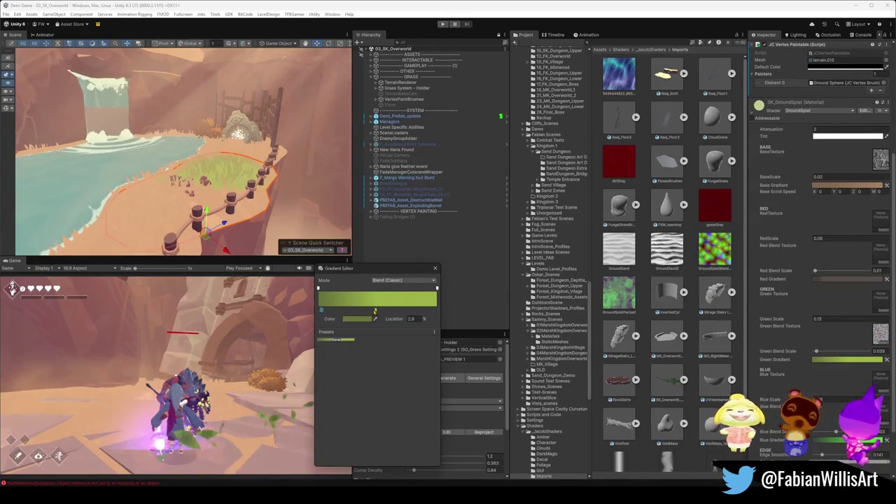
pyautogui.click(374, 311)
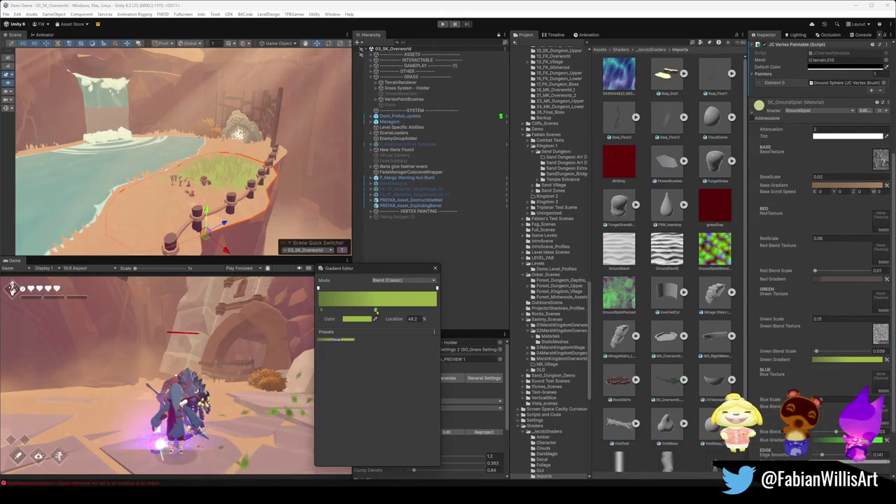
pyautogui.click(322, 312)
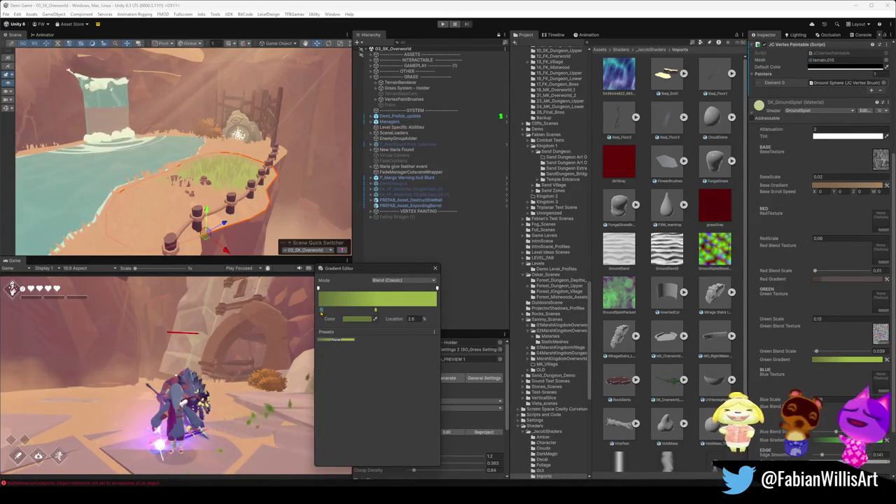
pyautogui.press('Delete')
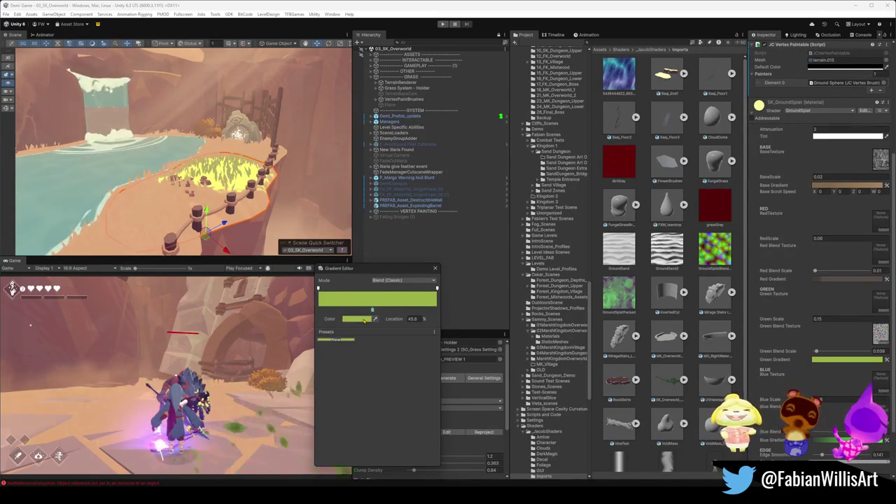
pyautogui.click(357, 319)
pyautogui.moveTo(410, 365); pyautogui.dragTo(410, 373)
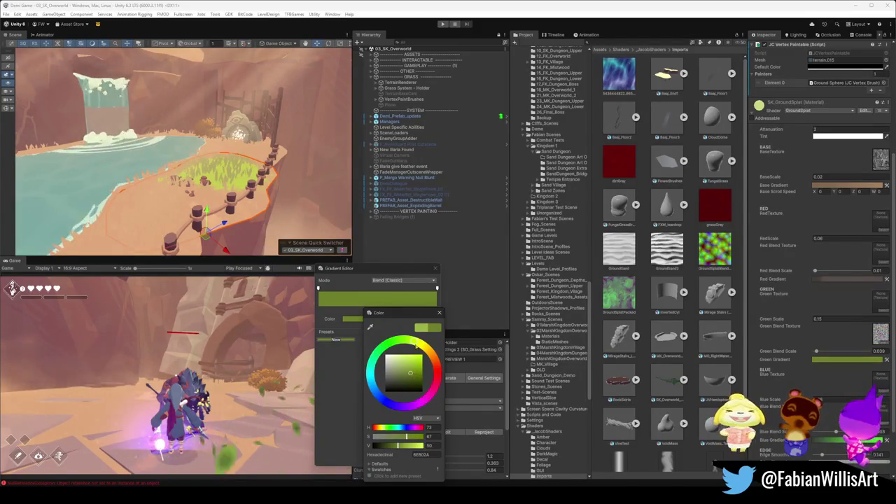
pyautogui.moveTo(416, 344); pyautogui.dragTo(400, 374)
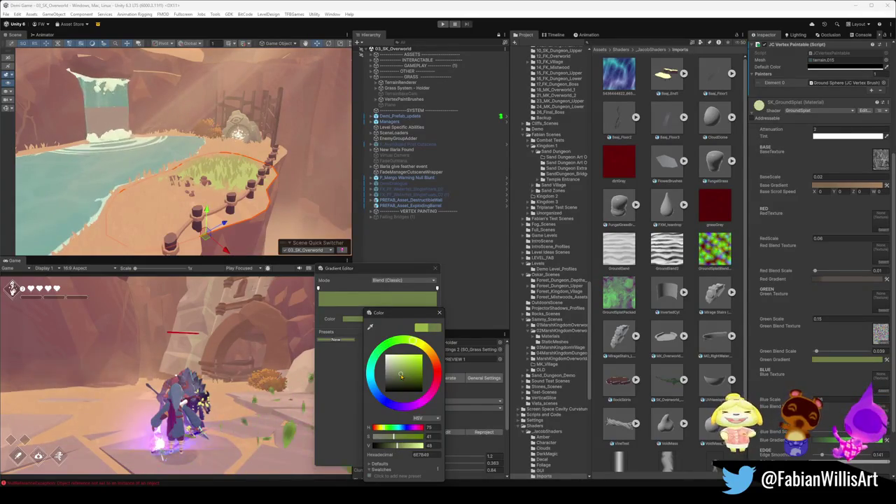
pyautogui.moveTo(400, 375); pyautogui.dragTo(403, 375)
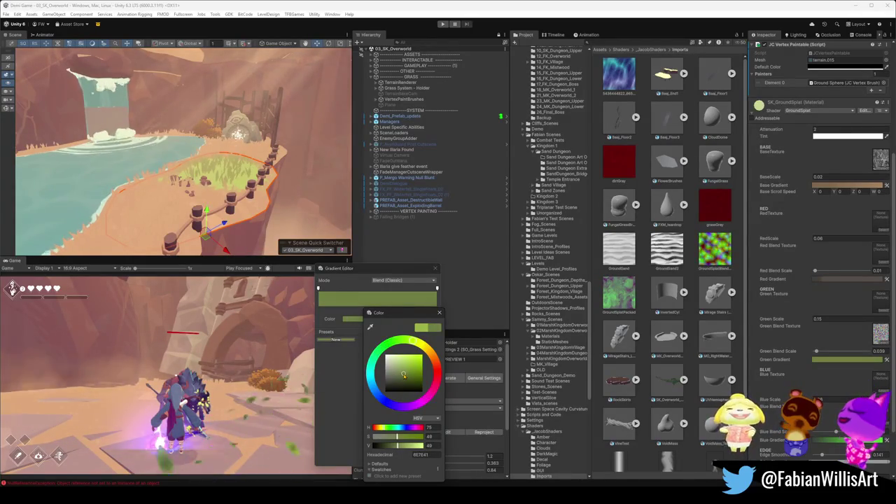
pyautogui.click(416, 345)
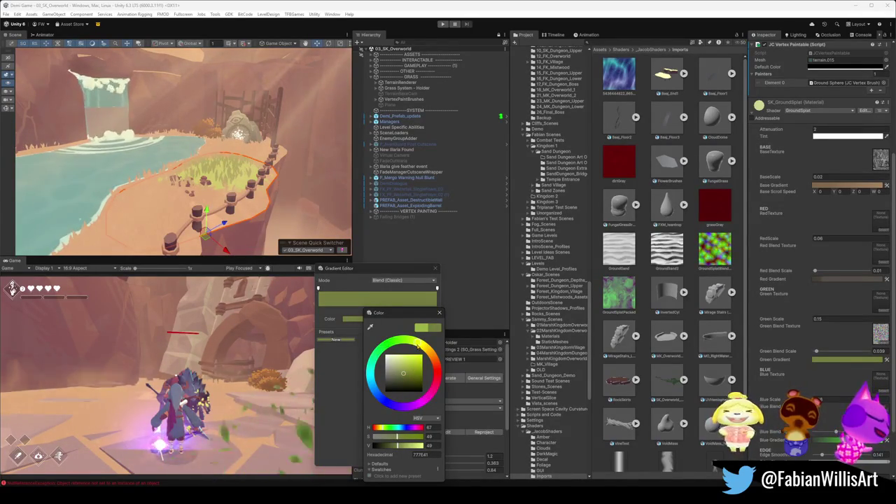
pyautogui.click(457, 248)
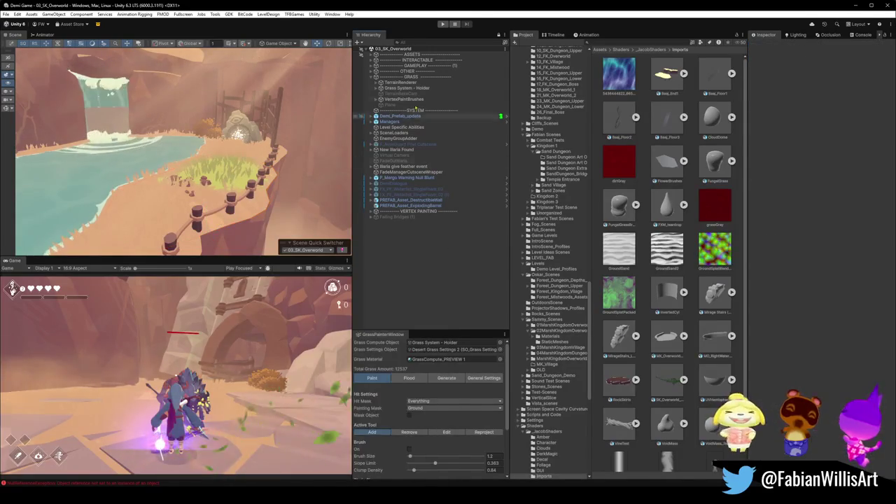
# Step: Rebake the terrain map texture with Bake Texture on TerrainRenderer's Render Terrain Map component
pyautogui.click(400, 82)
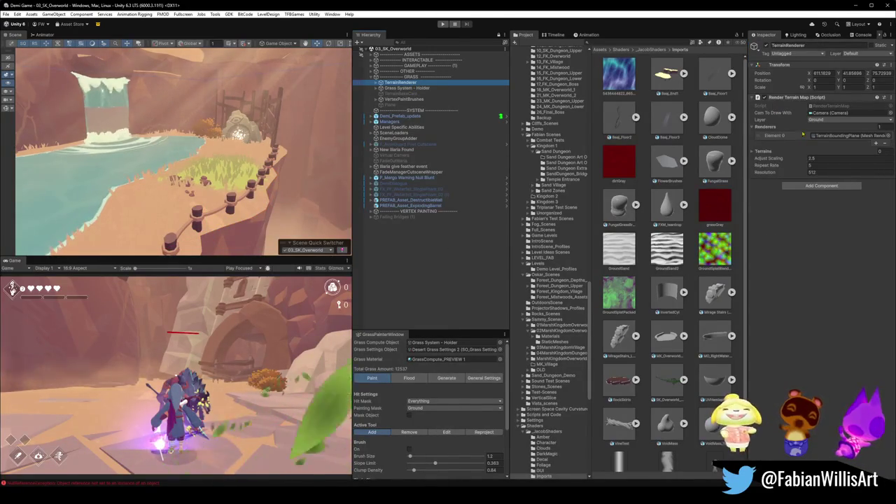
pyautogui.rightClick(785, 97)
pyautogui.click(812, 203)
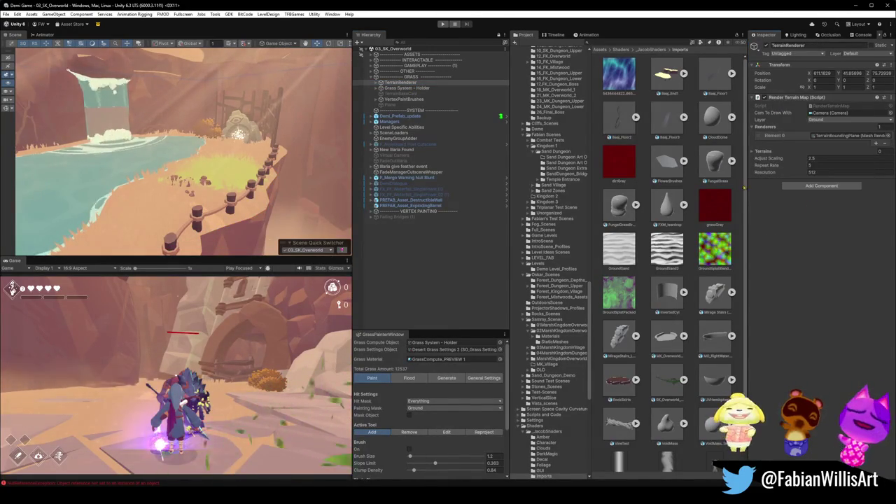
# Step: Bring the view over the grass and fence, and select terrain.015 to show its SK_GroundSplat material
pyautogui.moveTo(266, 112)
pyautogui.mouseDown()
pyautogui.moveTo(231, 110)
pyautogui.moveTo(245, 124)
pyautogui.mouseUp()
pyautogui.scroll(-5, 231, 110)
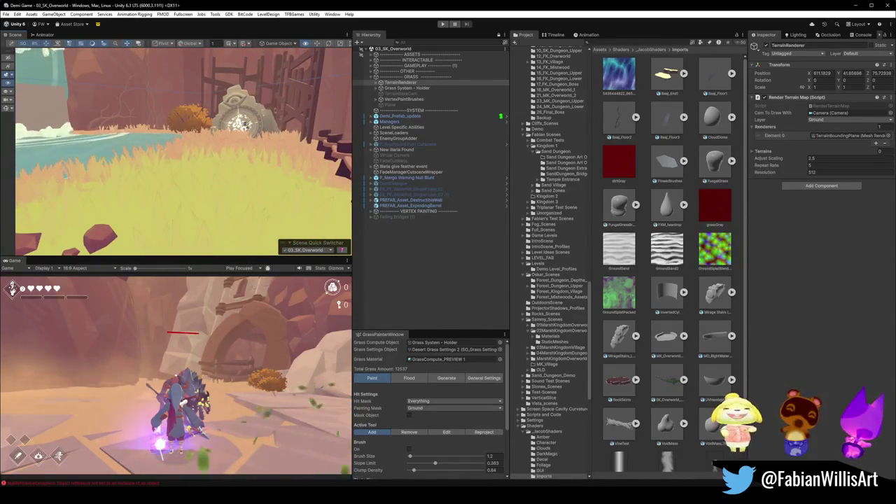
pyautogui.scroll(-5, 244, 124)
pyautogui.moveTo(243, 123); pyautogui.dragTo(224, 153)
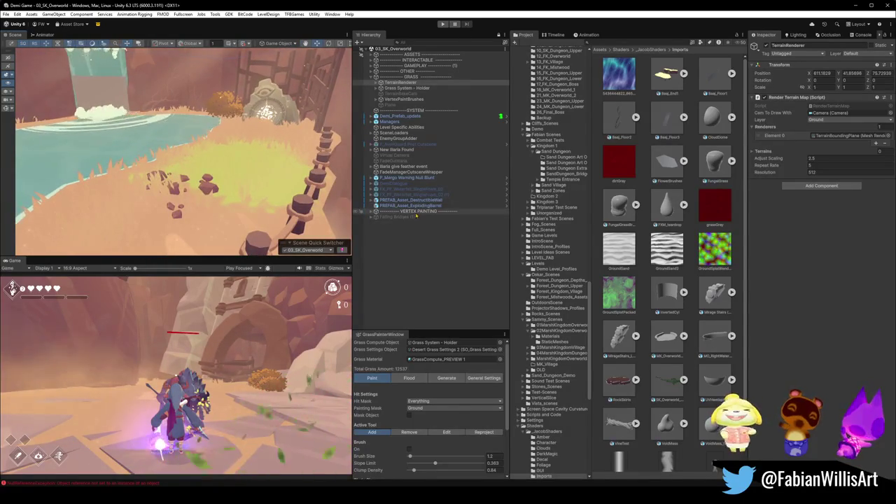
pyautogui.click(242, 235)
pyautogui.click(253, 213)
pyautogui.scroll(-3, 830, 369)
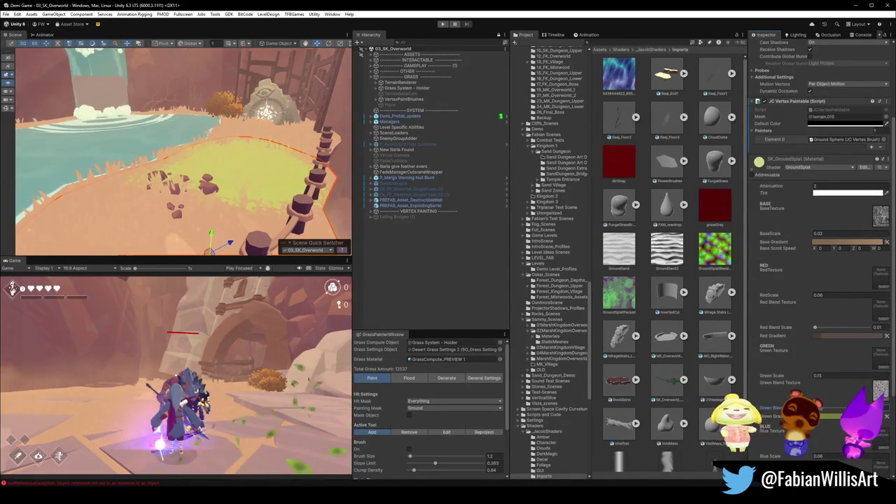
# Step: Save SK_GroundSplat's current Green Gradient as a new preset
pyautogui.scroll(-1, 829, 403)
pyautogui.click(835, 397)
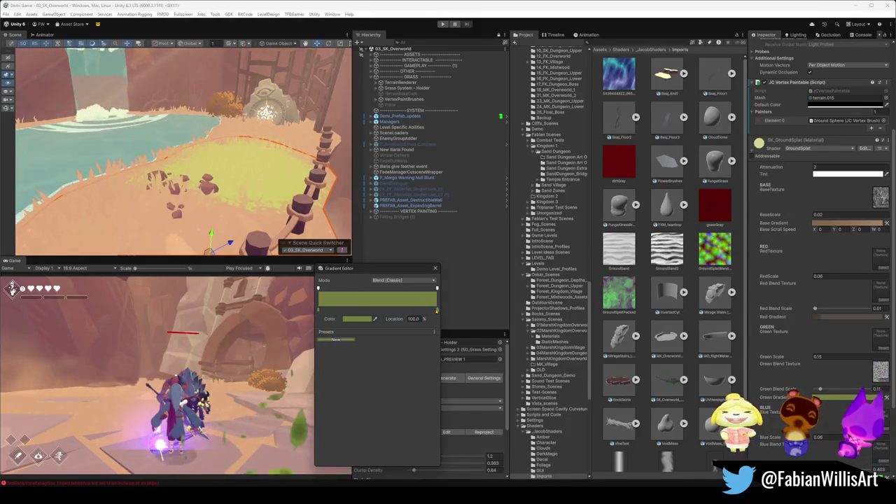
pyautogui.click(342, 341)
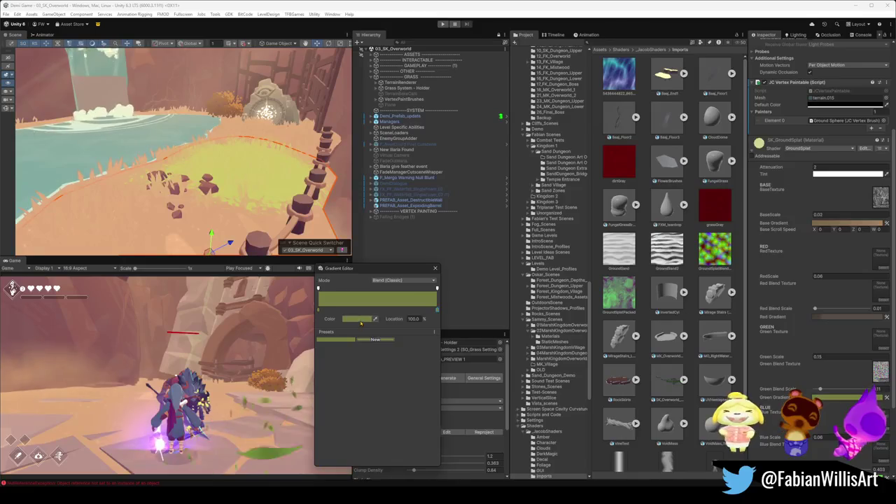
# Step: Retune the gradient key colour to a deeper olive green, hex 5F7242
pyautogui.click(359, 319)
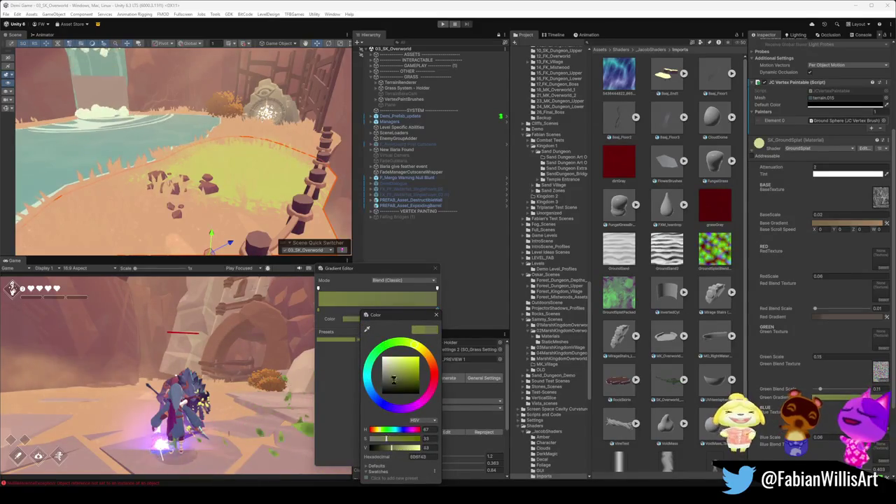
pyautogui.moveTo(393, 379); pyautogui.dragTo(419, 376)
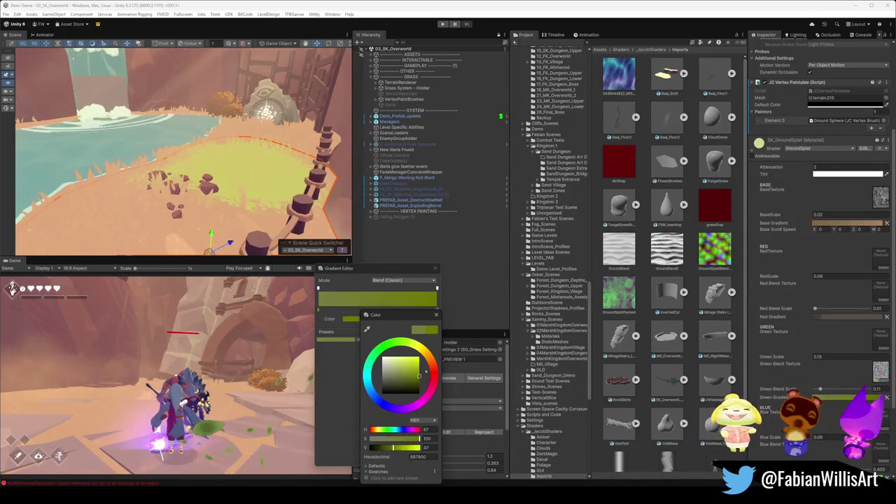
pyautogui.click(362, 324)
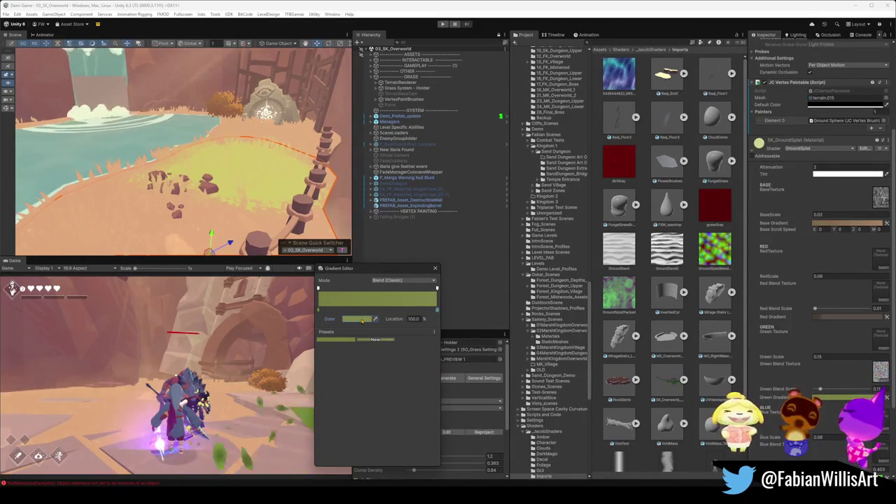
pyautogui.click(357, 319)
pyautogui.moveTo(404, 362); pyautogui.dragTo(402, 366)
pyautogui.click(372, 335)
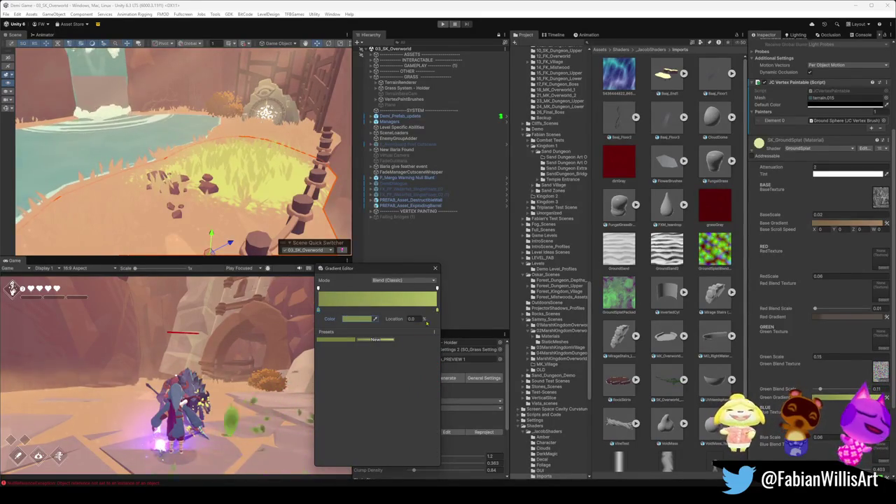
pyautogui.click(357, 319)
pyautogui.moveTo(403, 371); pyautogui.dragTo(401, 376)
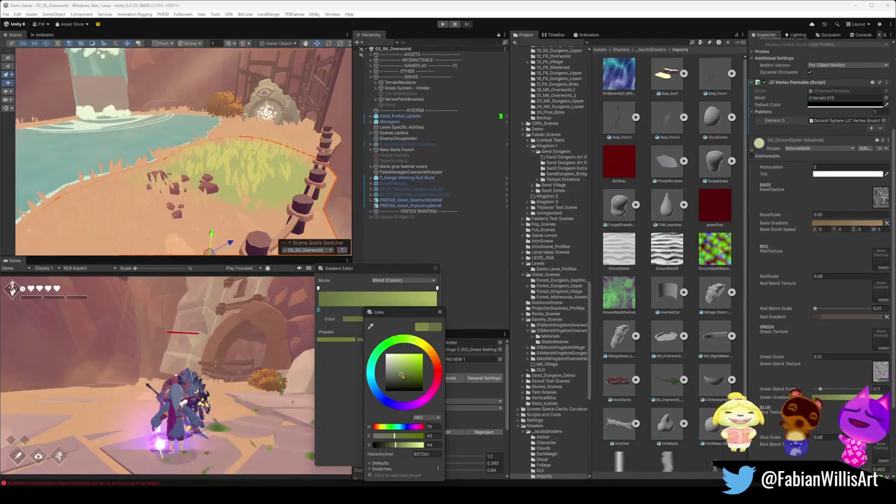
pyautogui.moveTo(417, 347); pyautogui.dragTo(408, 346)
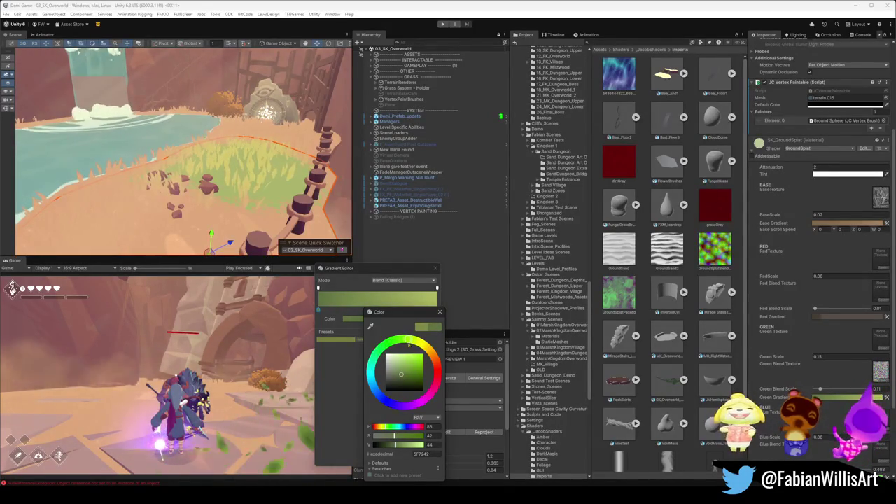
pyautogui.click(412, 210)
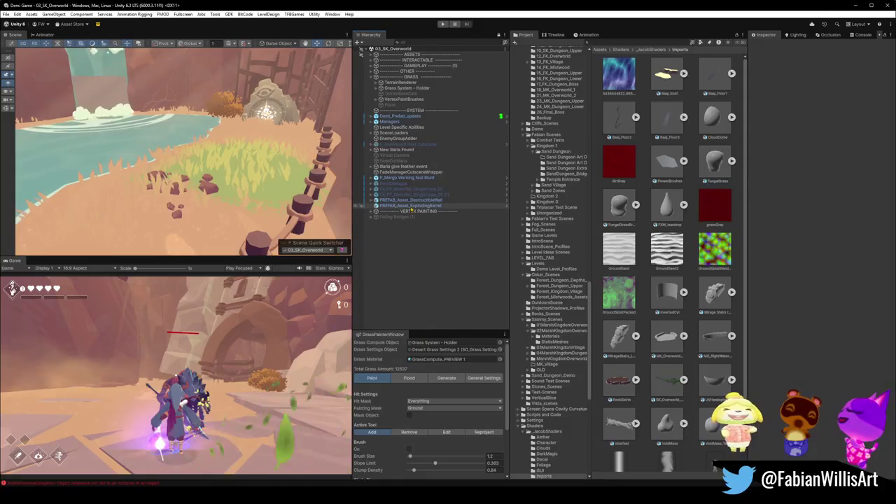
# Step: Bake the terrain texture again from TerrainRenderer's Render Terrain Map component
pyautogui.click(413, 82)
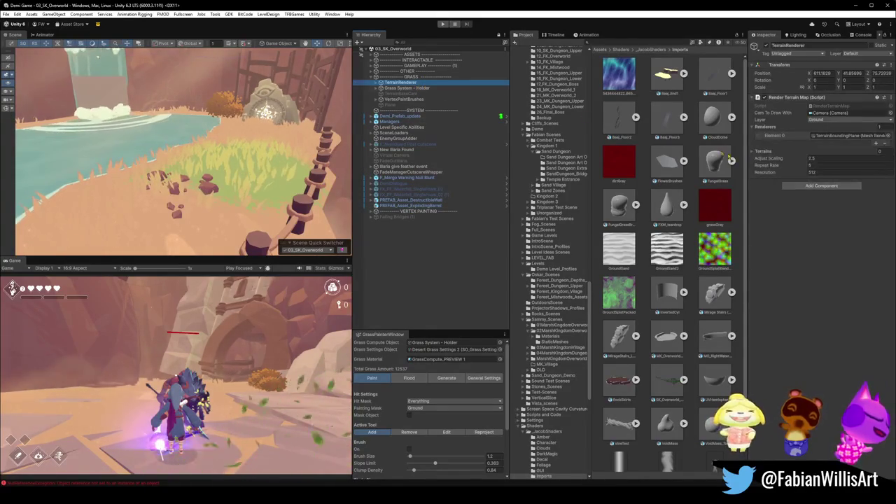
pyautogui.rightClick(784, 97)
pyautogui.click(828, 202)
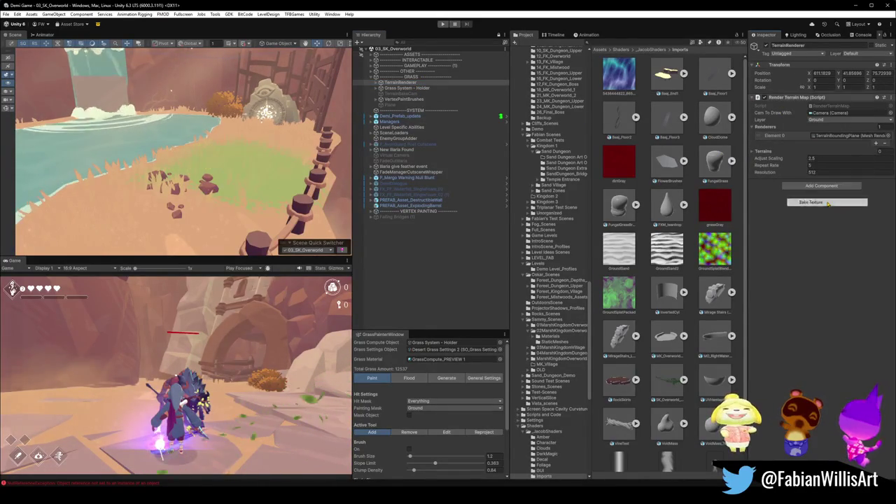
# Step: Zoom in and tilt the Scene view down onto the grass, rocks and fence posts
pyautogui.scroll(-2, 263, 188)
pyautogui.moveTo(264, 188); pyautogui.dragTo(292, 154)
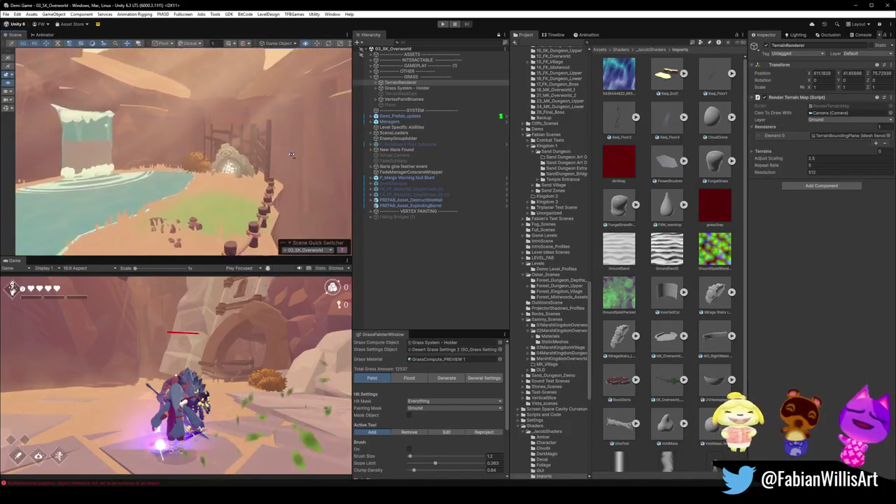
pyautogui.scroll(-3, 292, 154)
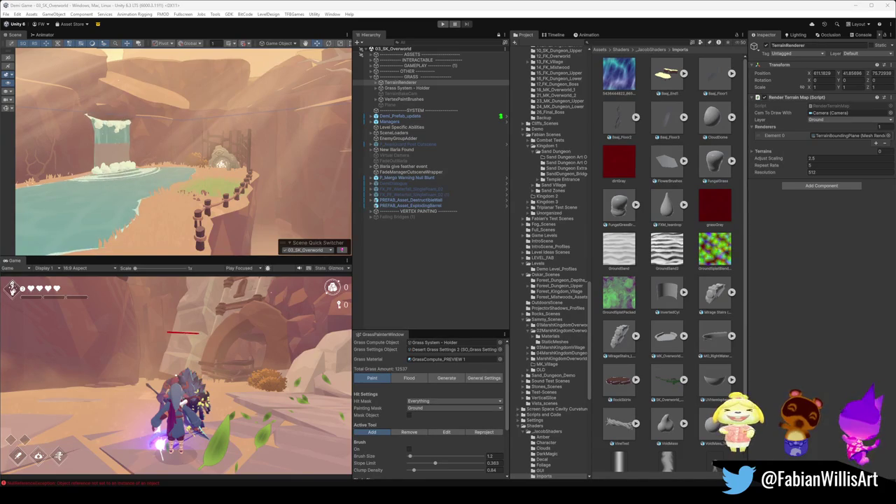
pyautogui.scroll(8, 209, 164)
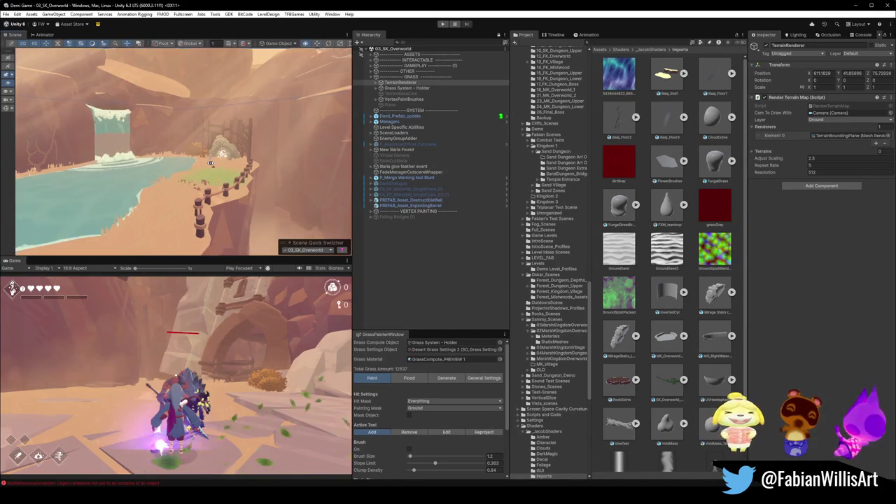
pyautogui.moveTo(218, 190)
pyautogui.mouseDown()
pyautogui.moveTo(284, 141)
pyautogui.moveTo(265, 142)
pyautogui.mouseUp()
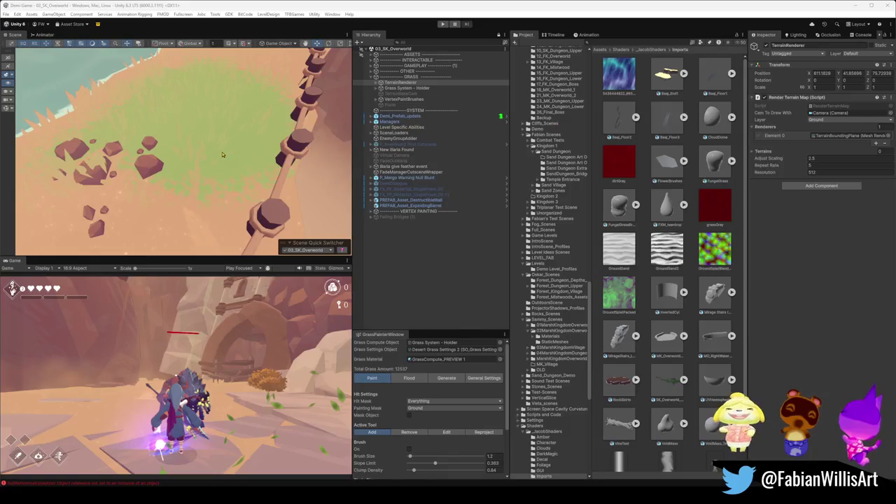
# Step: Ping the terrain's Green Blend Texture, Noise, in the Project window and show it in Explorer
pyautogui.click(233, 171)
pyautogui.click(234, 171)
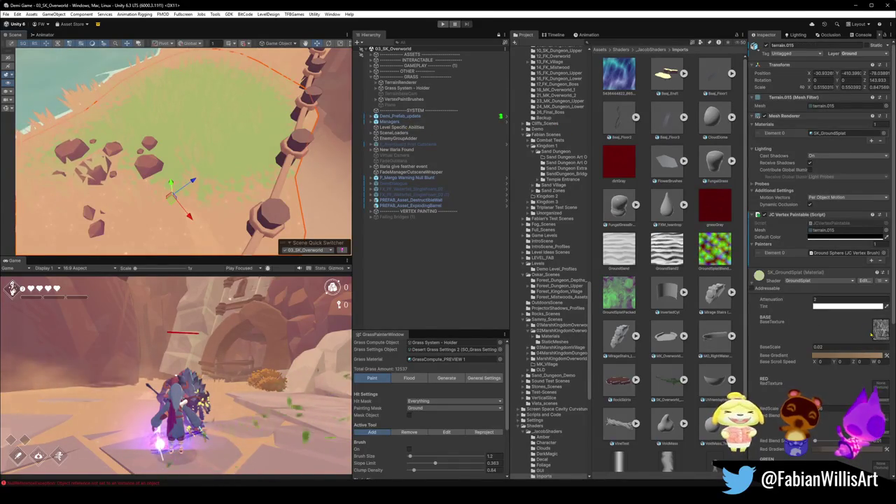
pyautogui.scroll(-5, 851, 343)
pyautogui.scroll(-2, 850, 342)
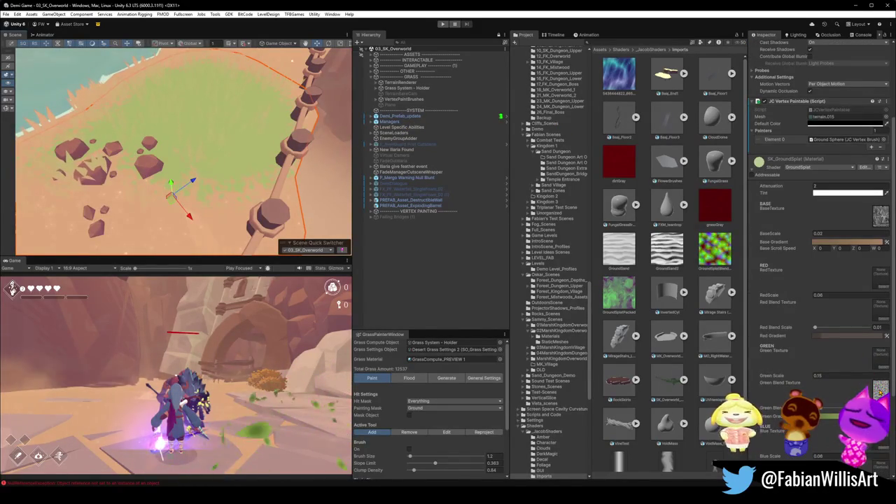
pyautogui.click(881, 389)
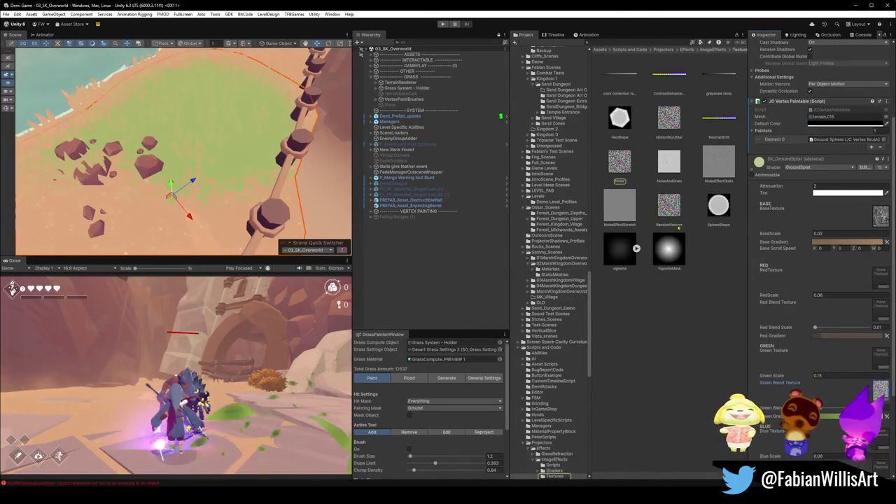
pyautogui.click(620, 162)
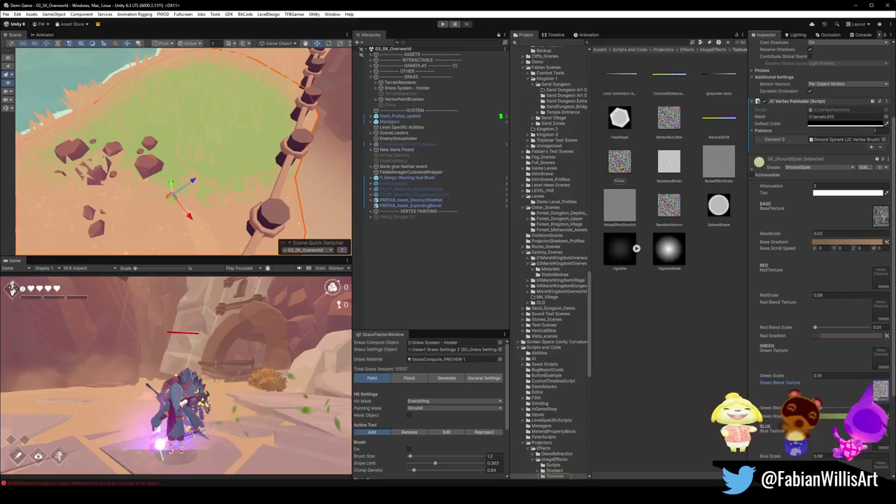
pyautogui.rightClick(622, 163)
pyautogui.click(660, 184)
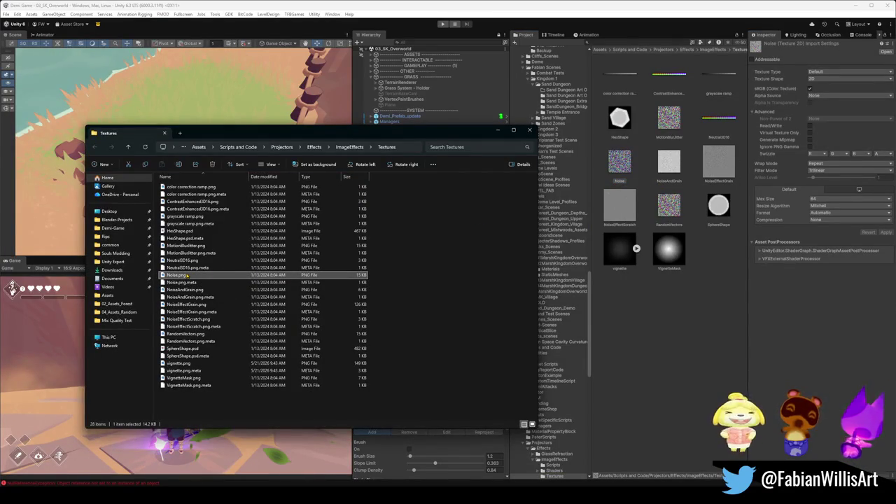
# Step: Open the 64×64 Noise.png in Photos, zoom in to inspect it, then close it
pyautogui.doubleClick(187, 275)
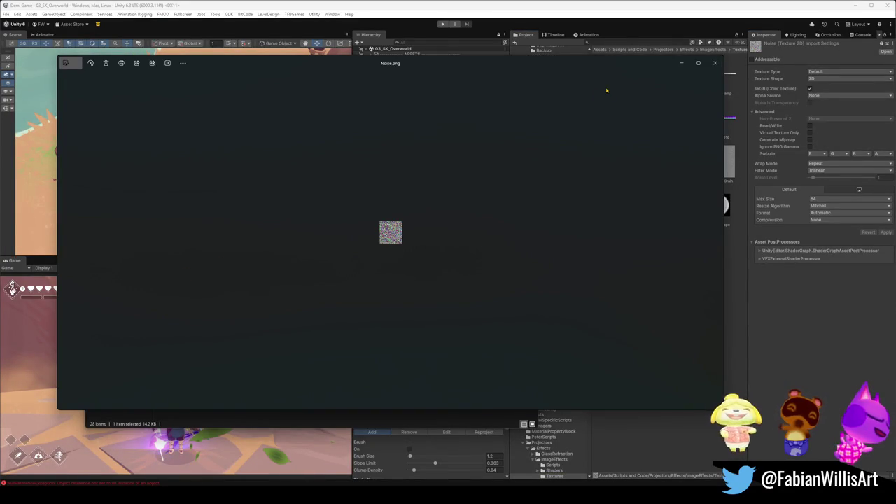
pyautogui.scroll(8, 390, 232)
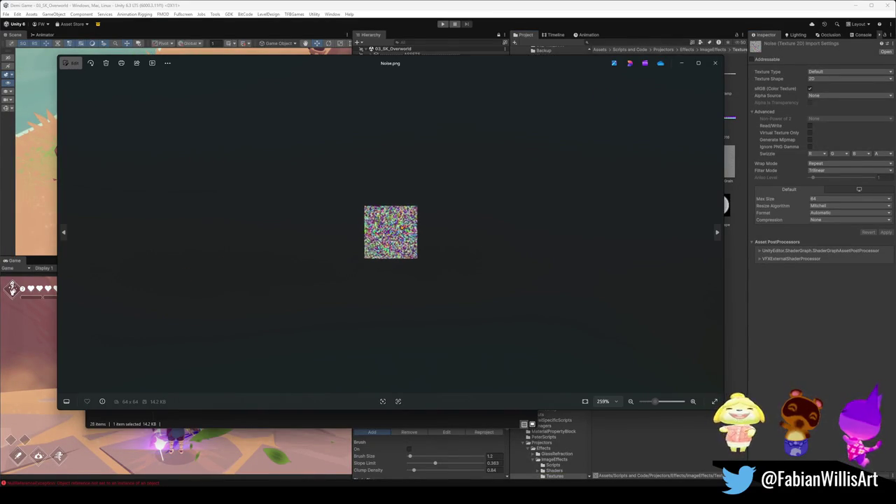
pyautogui.scroll(5, 391, 232)
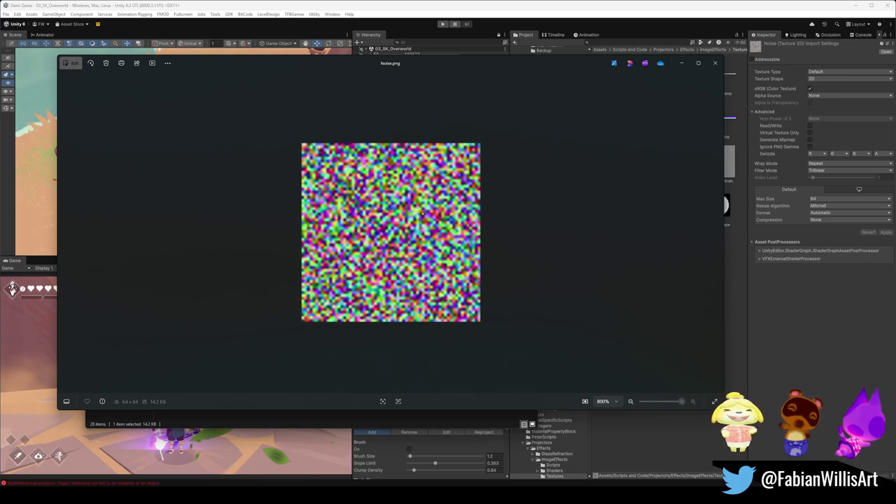
pyautogui.scroll(-8, 514, 177)
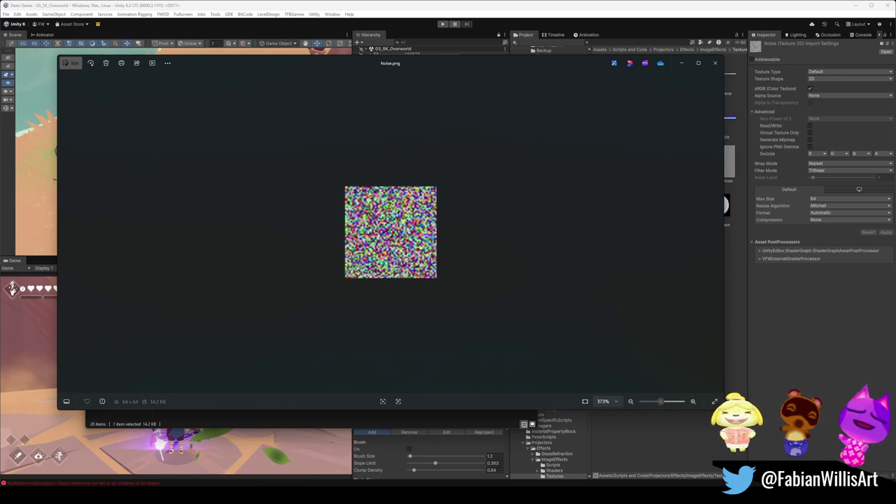
pyautogui.click(715, 64)
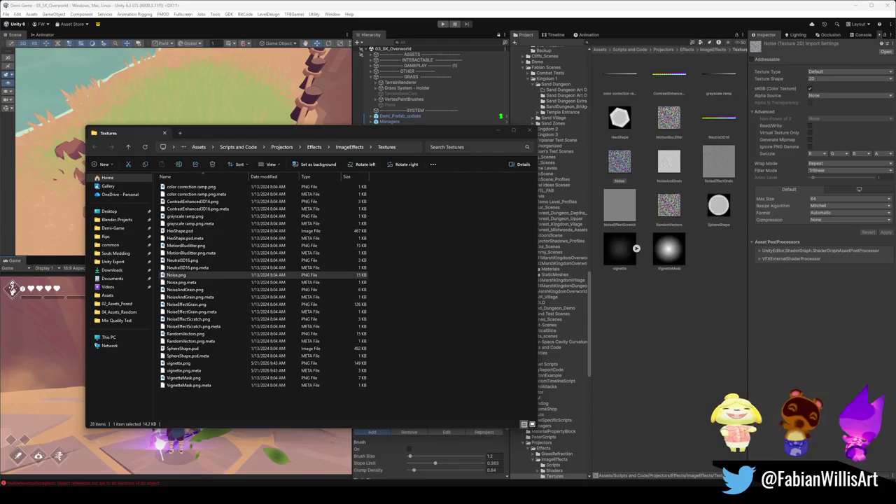
# Step: Paste Sharper Noise.png into the ImageEffects Textures folder and switch back to Unity
pyautogui.click(395, 338)
pyautogui.hotkey('ctrl', 'v')
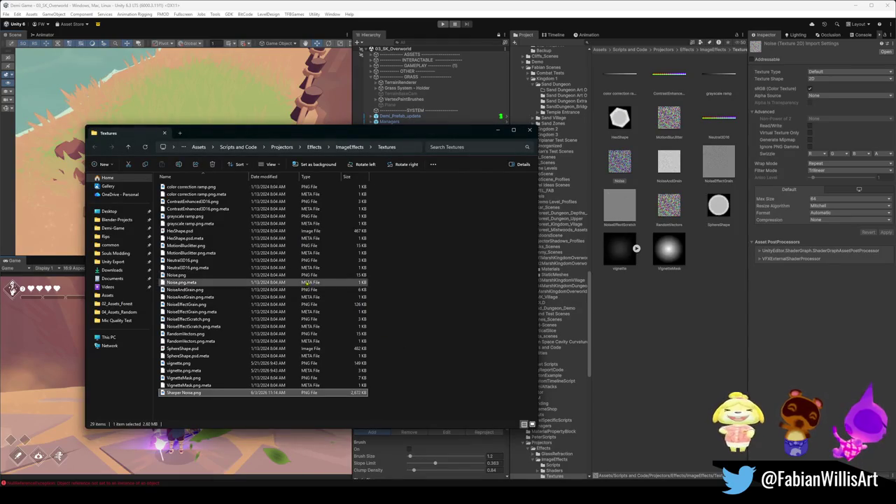
pyautogui.click(698, 369)
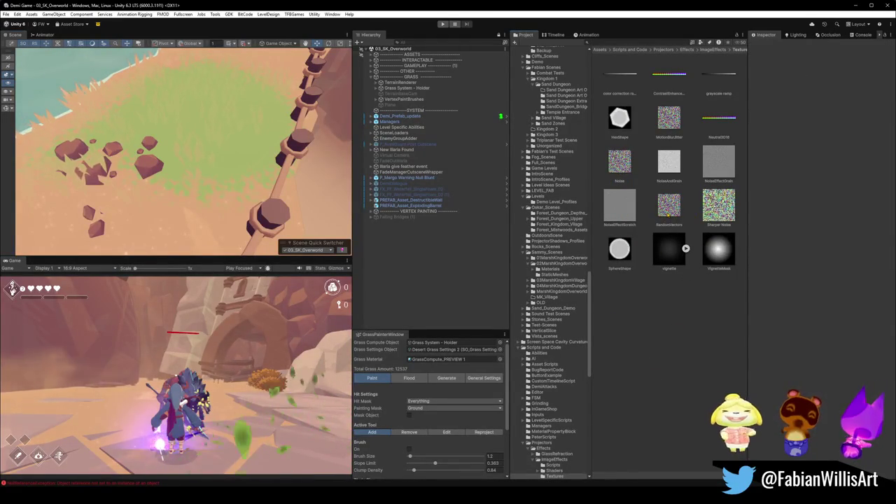
# Step: Set Sharper Noise's Alpha Source to None and apply, comparing it against the original Noise
pyautogui.click(669, 205)
pyautogui.click(718, 205)
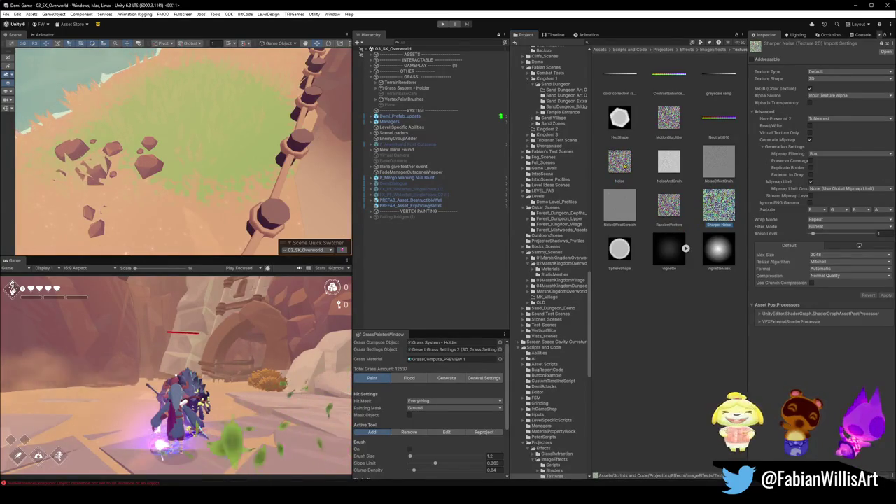
pyautogui.click(619, 161)
pyautogui.click(718, 205)
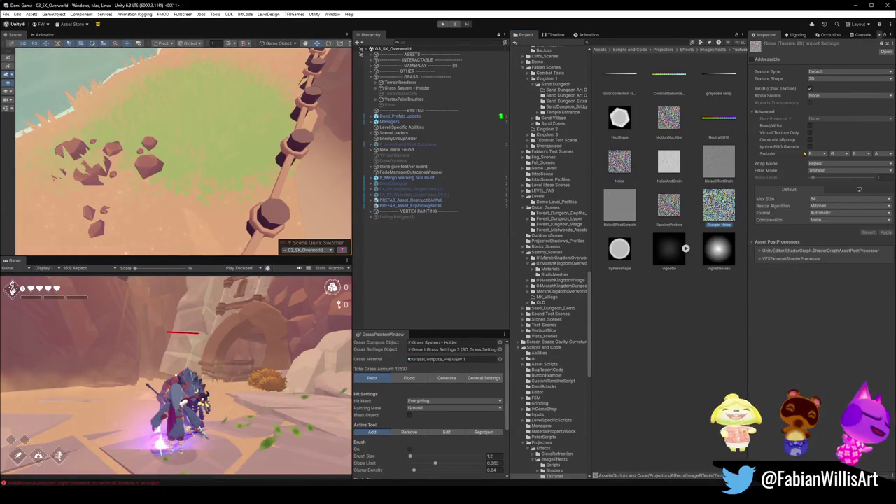
pyautogui.click(834, 95)
pyautogui.click(836, 104)
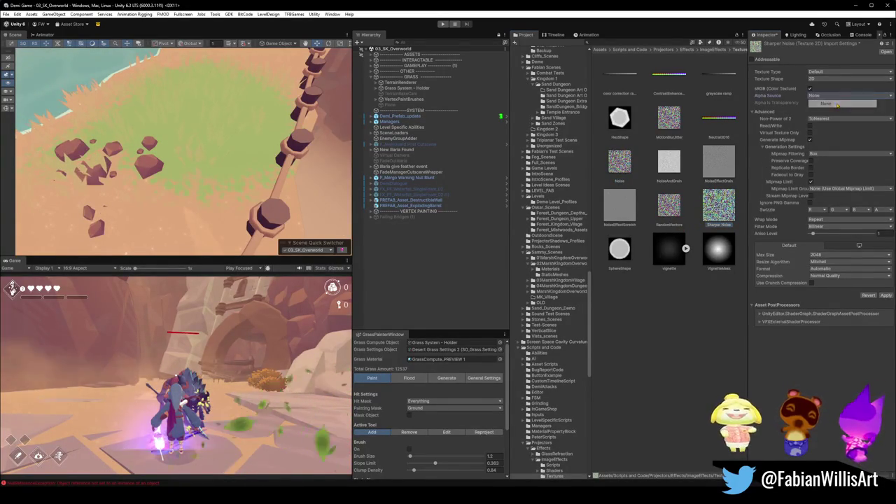
pyautogui.click(885, 295)
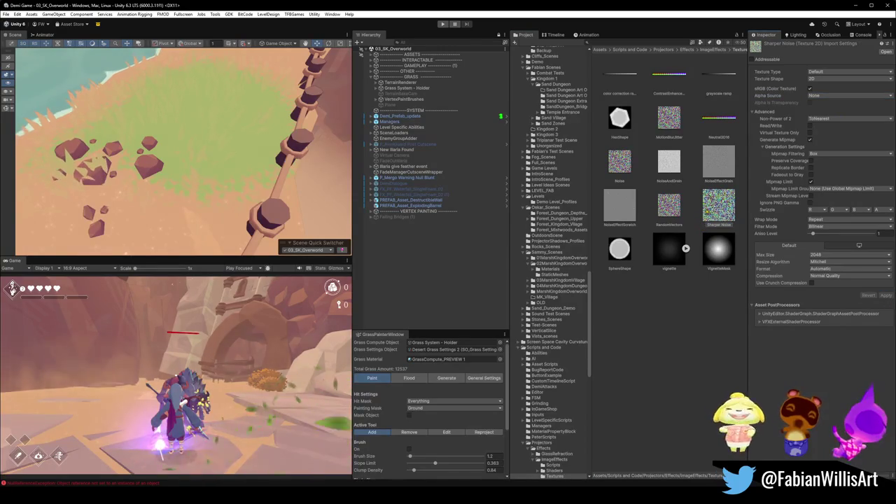
pyautogui.click(620, 161)
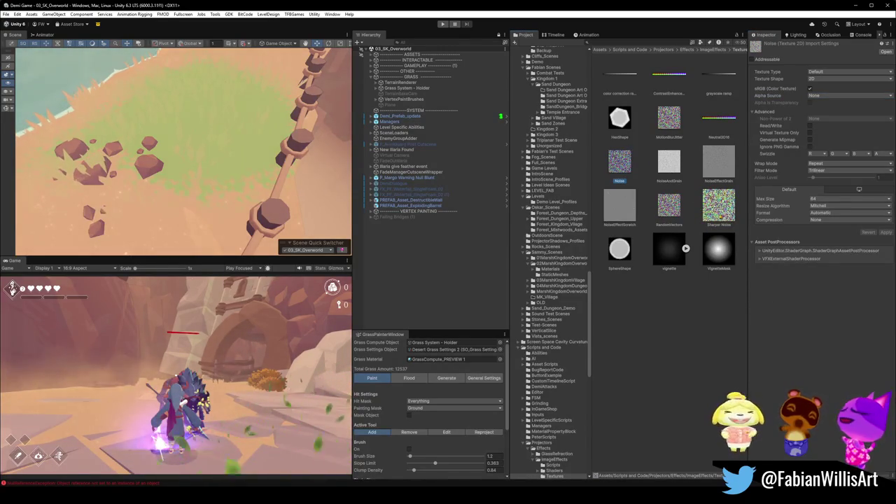
pyautogui.click(727, 207)
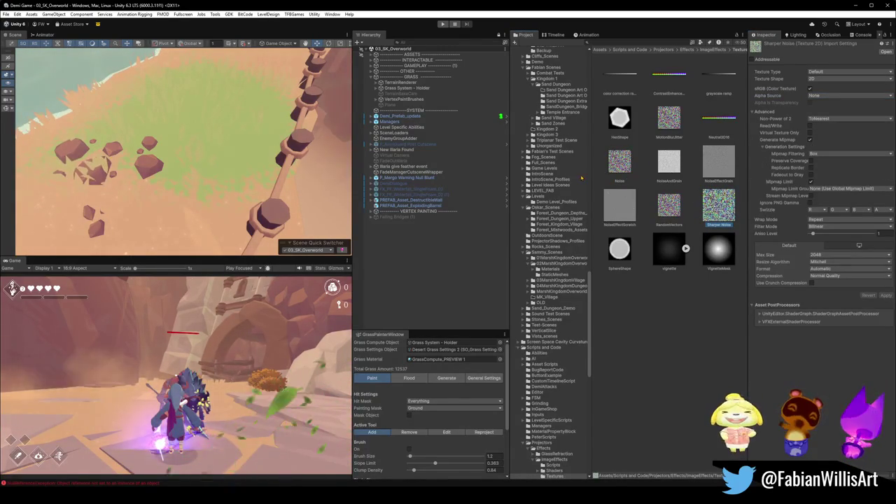
pyautogui.click(233, 168)
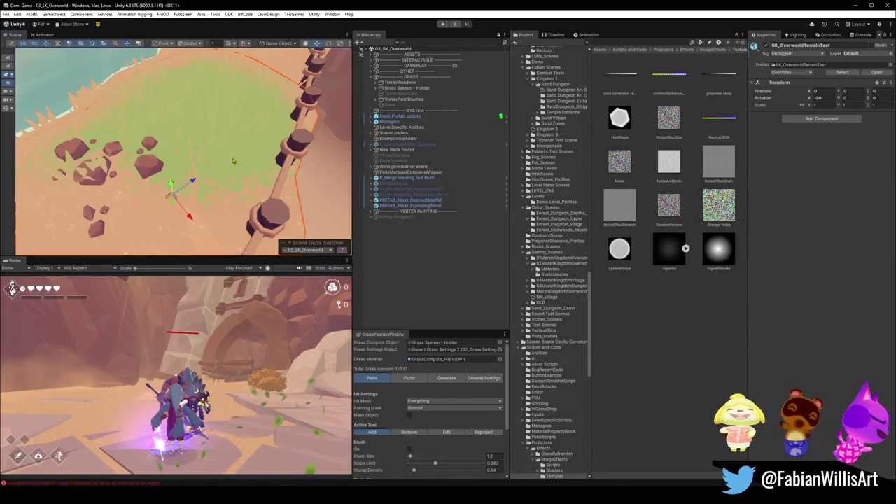
# Step: Assign Sharper Noise as SK_GroundSplat's Green Blend Texture through the texture picker search
pyautogui.scroll(-5, 819, 245)
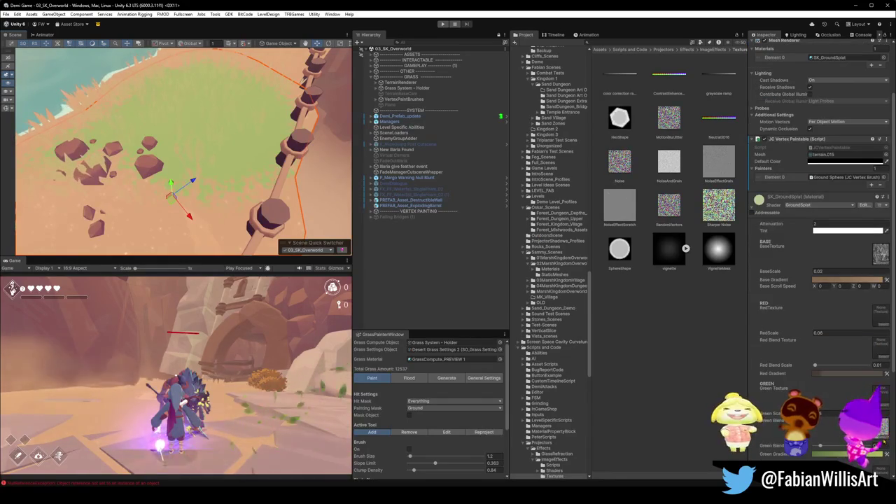
pyautogui.click(880, 392)
pyautogui.write('sn')
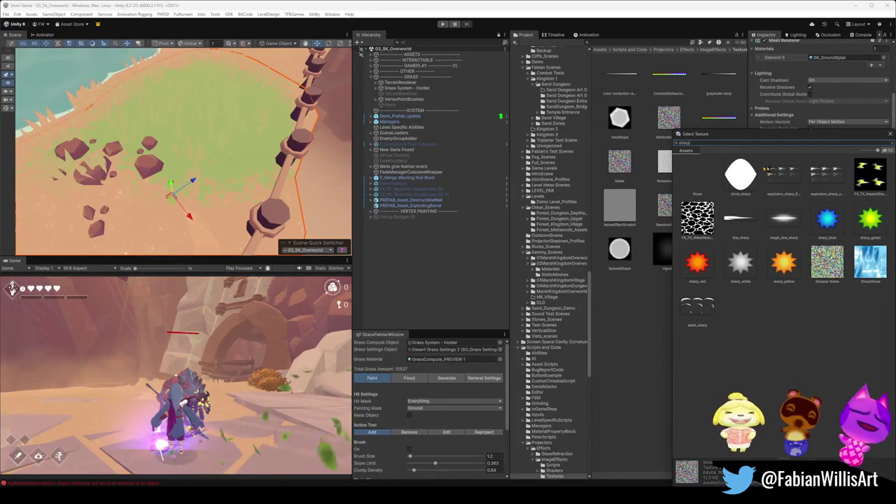
pyautogui.click(714, 228)
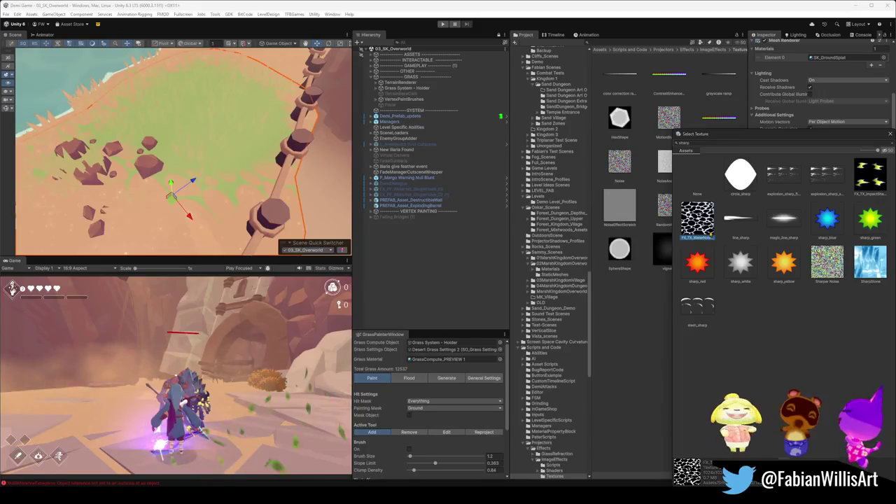
pyautogui.click(827, 263)
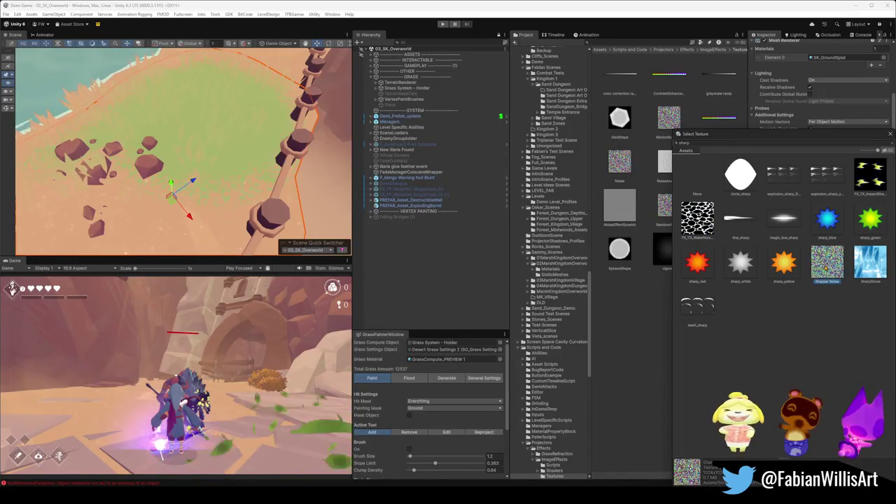
pyautogui.press('Return')
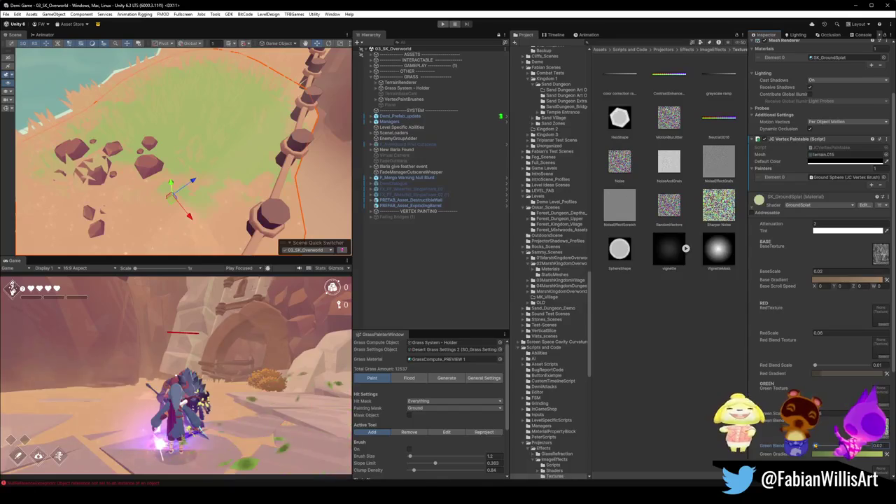
# Step: Nudge the SK_GroundSplat Green Blend slider up and down, settling at 0.11
pyautogui.moveTo(816, 445); pyautogui.dragTo(816, 445)
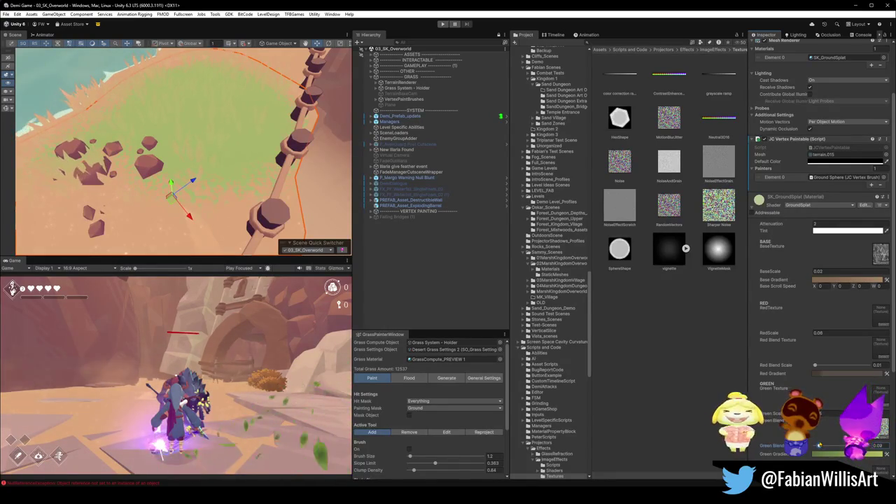
pyautogui.moveTo(819, 445); pyautogui.dragTo(818, 445)
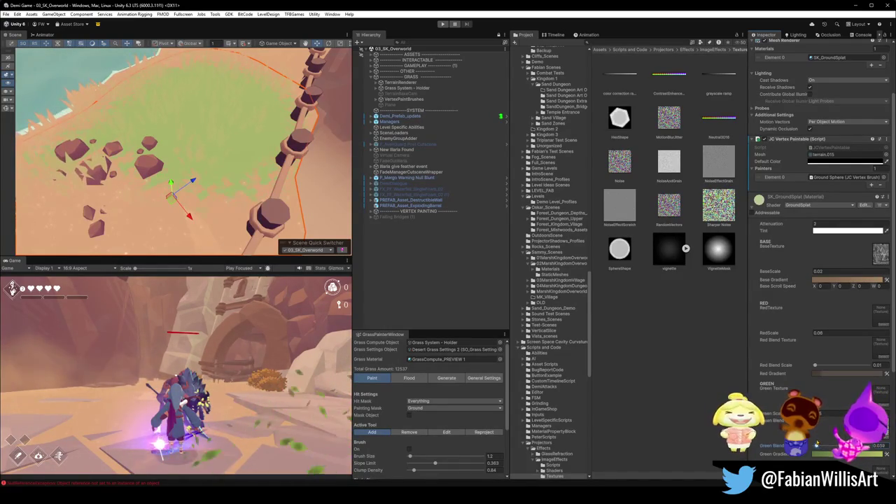
pyautogui.moveTo(814, 443); pyautogui.dragTo(820, 443)
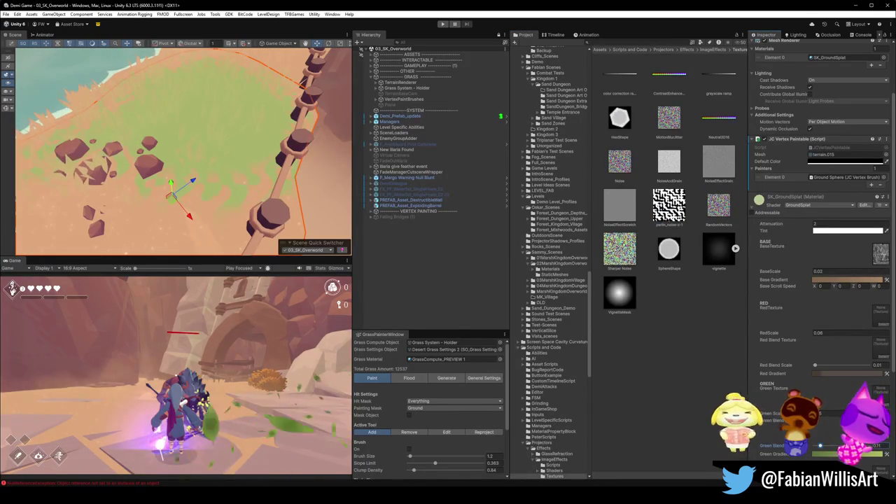
# Step: Lower Green Blend to about 0.07, orbiting to check the greener grass by the fence
pyautogui.moveTo(820, 445); pyautogui.dragTo(818, 445)
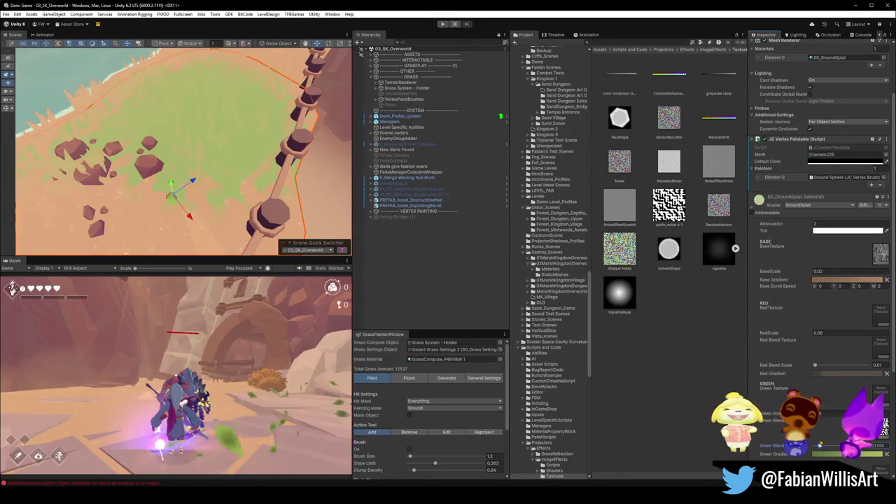
pyautogui.moveTo(224, 187)
pyautogui.mouseDown()
pyautogui.moveTo(254, 213)
pyautogui.moveTo(295, 182)
pyautogui.moveTo(294, 155)
pyautogui.moveTo(262, 143)
pyautogui.moveTo(266, 174)
pyautogui.mouseUp()
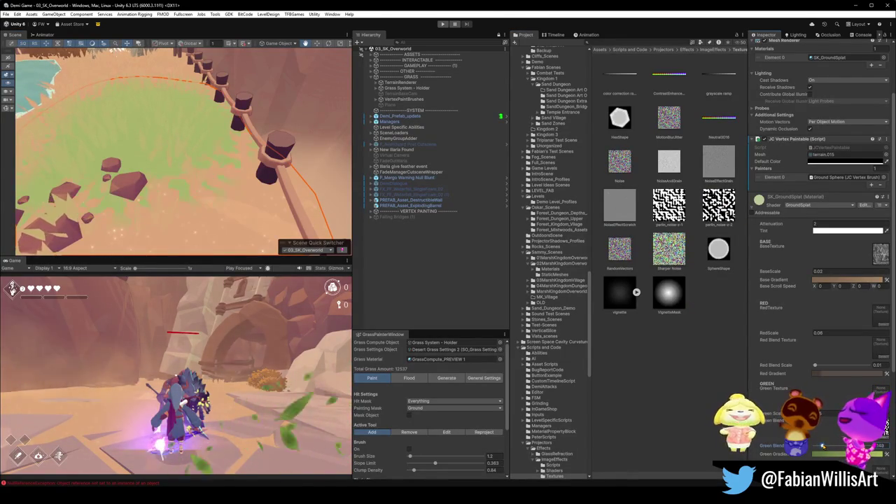
pyautogui.moveTo(824, 445); pyautogui.dragTo(822, 445)
pyautogui.scroll(-5, 183, 118)
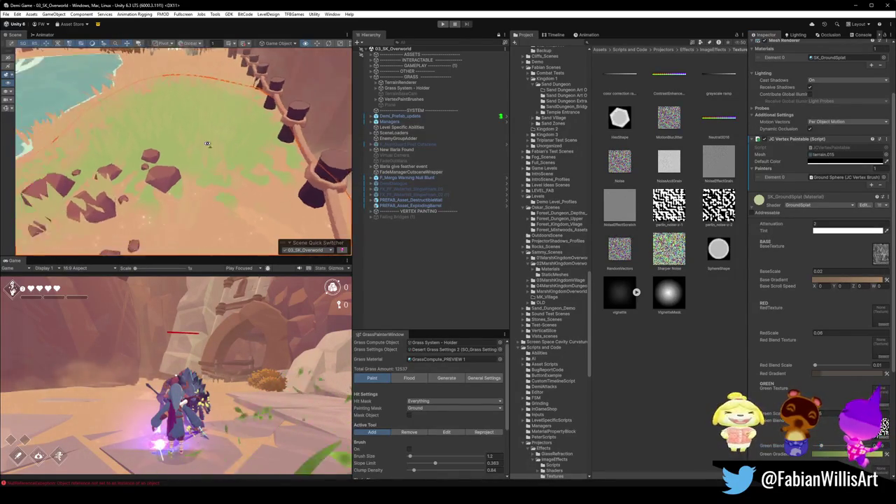
# Step: Look over the sand area and waterfall pool, then open SK_GroundSplat's Green Gradient in the Gradient Editor
pyautogui.scroll(3, 183, 117)
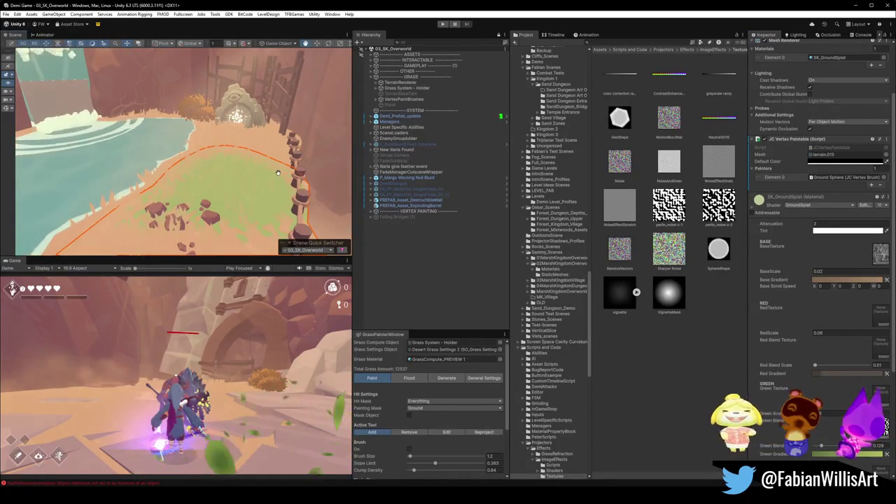
pyautogui.scroll(-5, 277, 170)
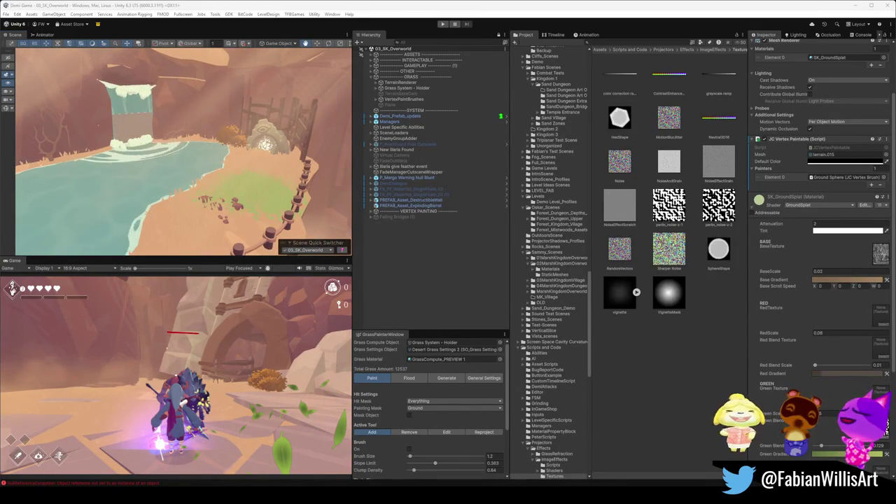
pyautogui.moveTo(98, 140)
pyautogui.mouseDown()
pyautogui.moveTo(83, 144)
pyautogui.moveTo(161, 152)
pyautogui.moveTo(291, 128)
pyautogui.mouseUp()
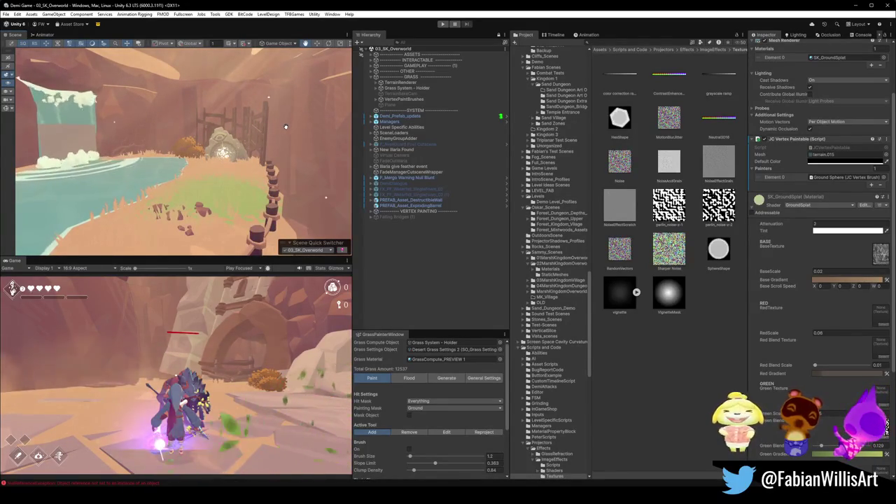
pyautogui.moveTo(285, 127); pyautogui.dragTo(79, 130)
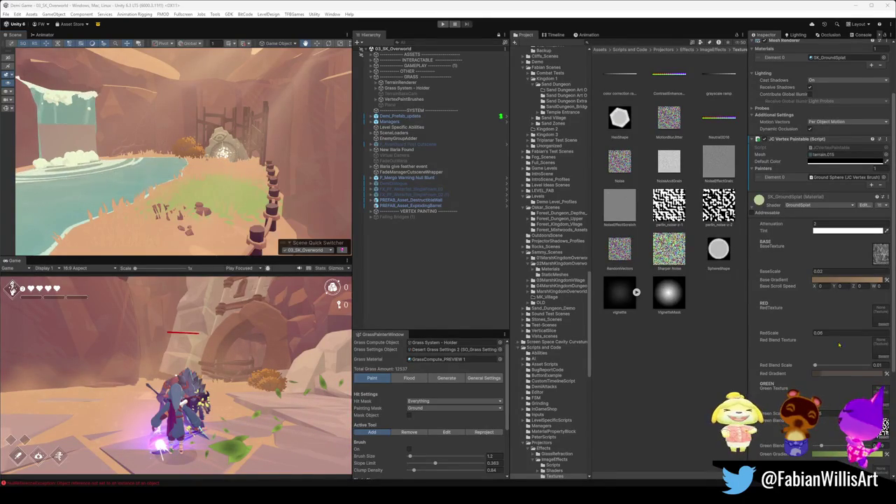
pyautogui.click(840, 454)
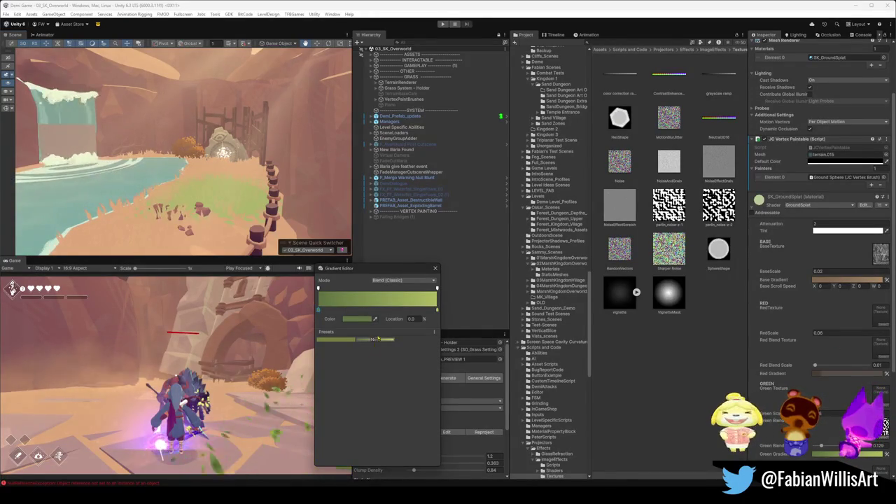
# Step: Retune the Green Gradient key's colour to an olive green of about H 96, S 32, V 45
pyautogui.click(369, 319)
pyautogui.moveTo(402, 371); pyautogui.dragTo(397, 373)
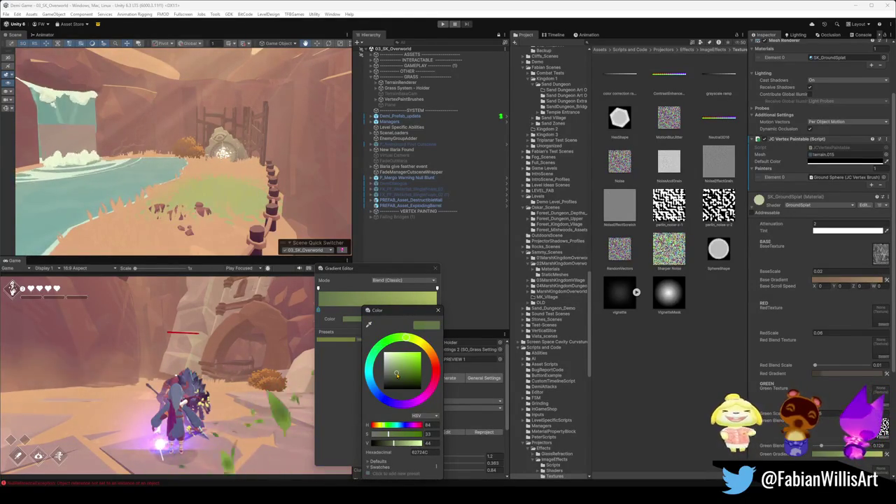
pyautogui.moveTo(396, 342); pyautogui.dragTo(400, 342)
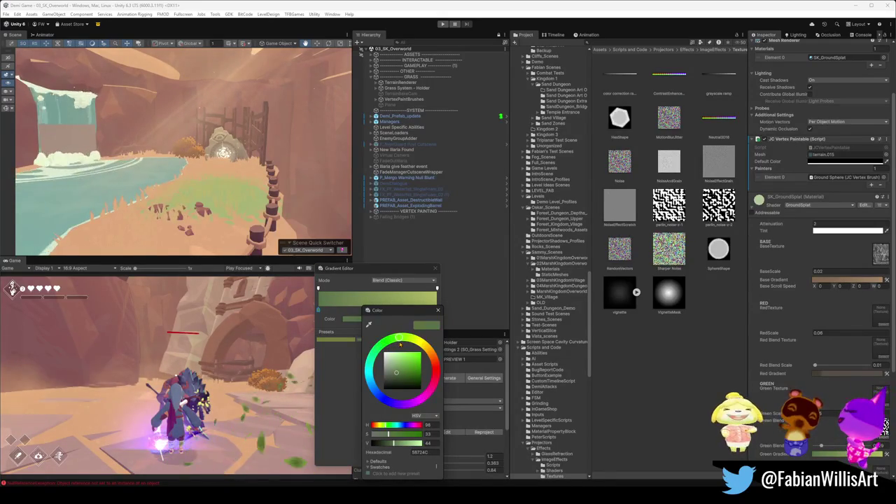
pyautogui.click(397, 374)
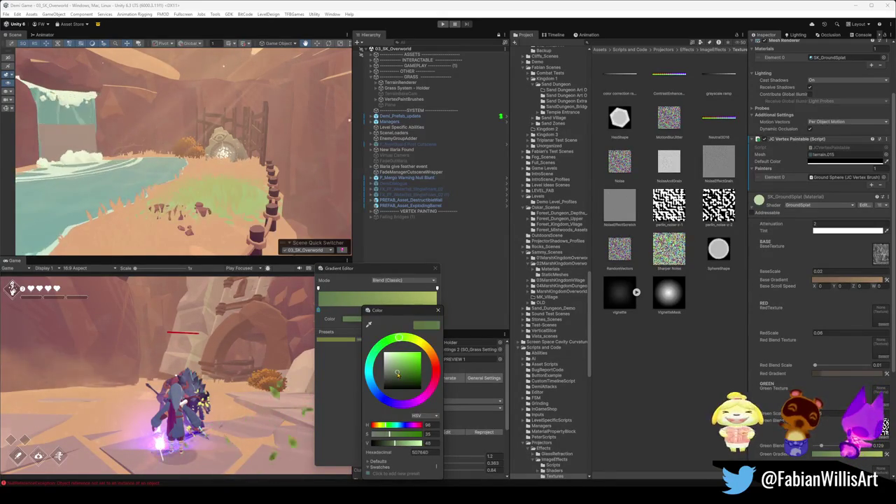
pyautogui.click(396, 375)
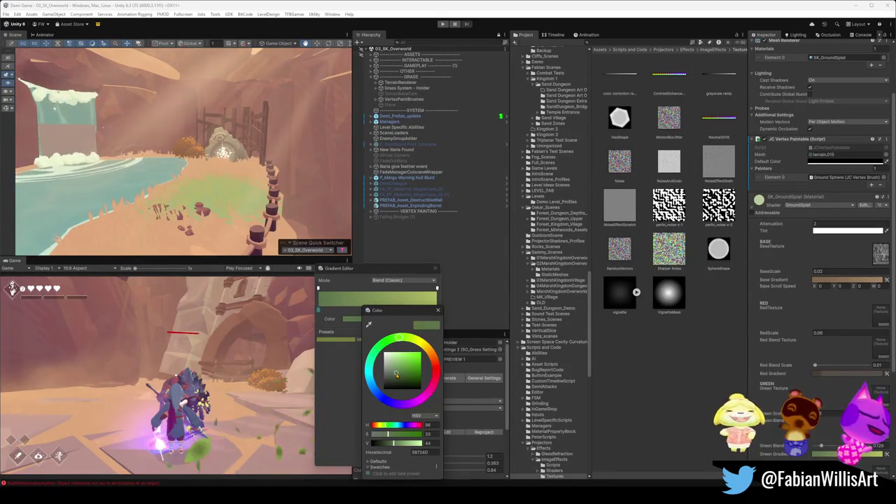
pyautogui.click(396, 375)
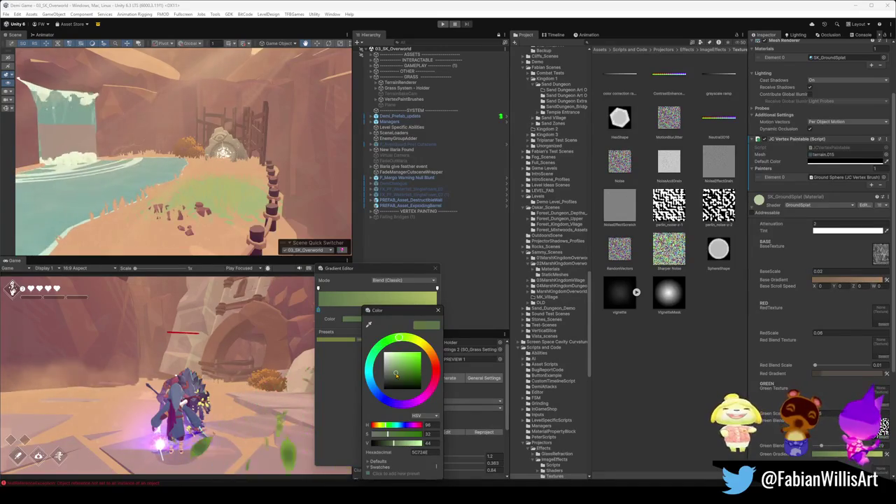
pyautogui.moveTo(399, 338); pyautogui.dragTo(386, 345)
pyautogui.moveTo(385, 348); pyautogui.dragTo(400, 344)
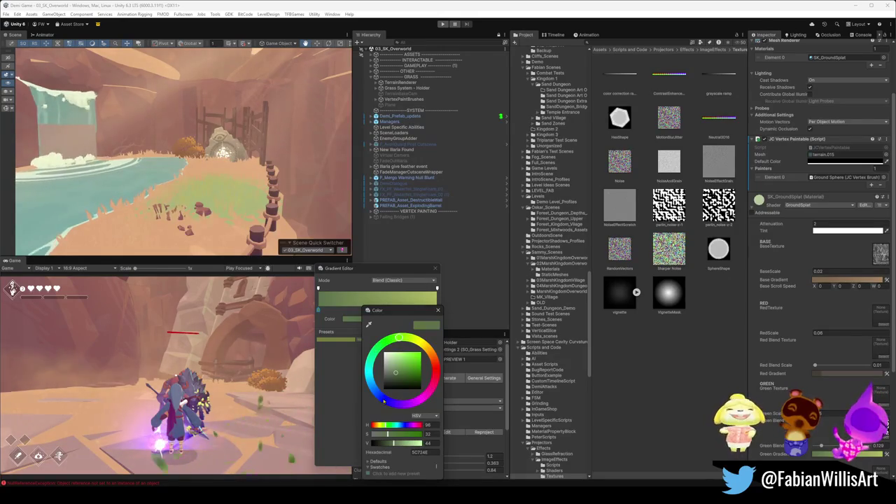
pyautogui.moveTo(393, 443)
pyautogui.mouseDown()
pyautogui.moveTo(384, 434)
pyautogui.moveTo(395, 434)
pyautogui.moveTo(388, 435)
pyautogui.moveTo(394, 445)
pyautogui.mouseUp()
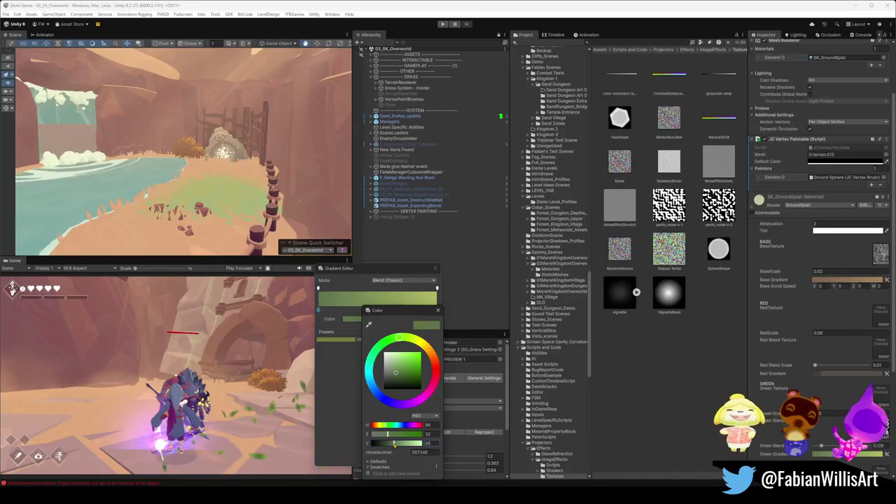
# Step: Fine-tune the gradient green to hue about 95, then close the picker by clicking the Scene view
pyautogui.moveTo(399, 341)
pyautogui.mouseDown()
pyautogui.moveTo(406, 340)
pyautogui.moveTo(399, 338)
pyautogui.mouseUp()
pyautogui.moveTo(397, 447); pyautogui.dragTo(394, 444)
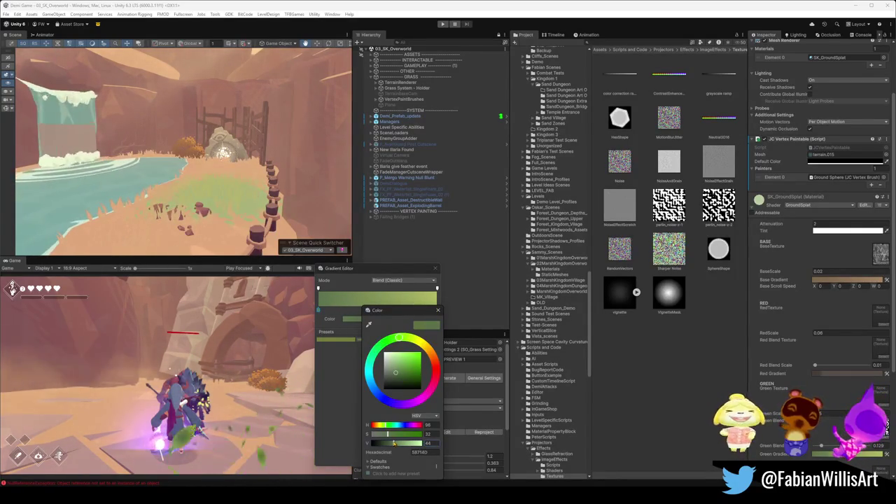
pyautogui.moveTo(400, 339); pyautogui.dragTo(409, 341)
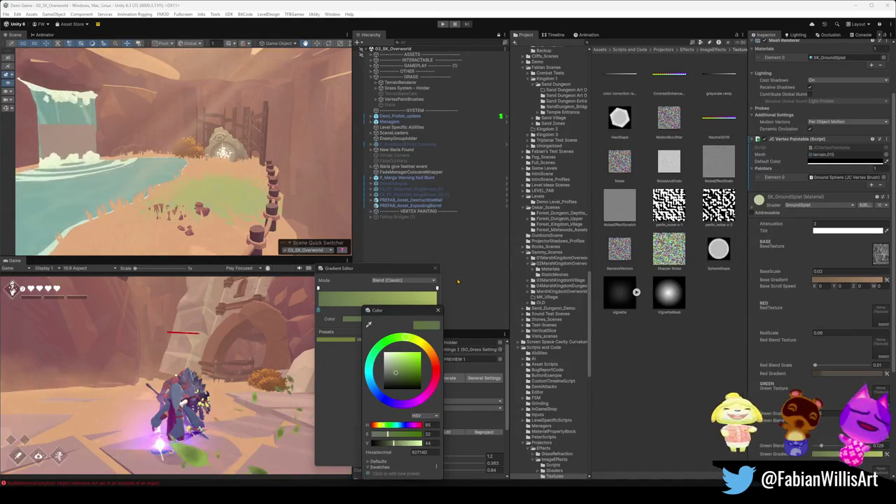
pyautogui.click(184, 163)
pyautogui.moveTo(185, 163); pyautogui.dragTo(252, 174)
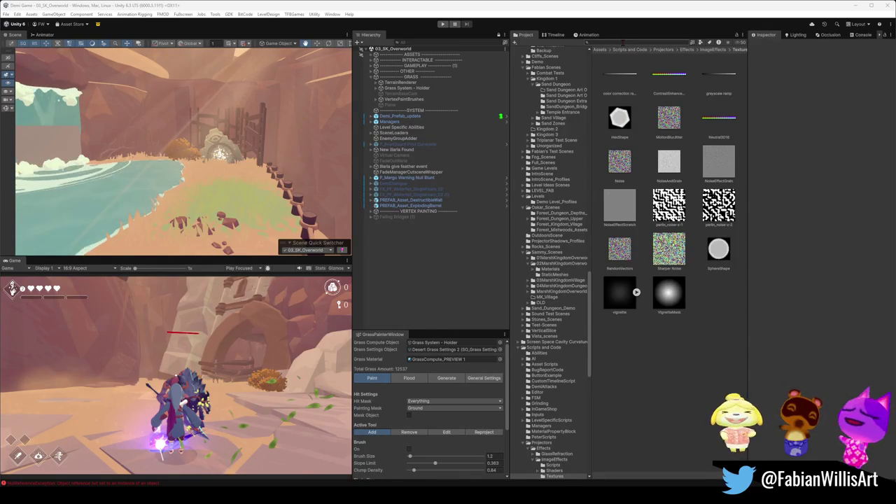
# Step: Select the terrain.015 ground mesh and open its Green Gradient in the Gradient Editor
pyautogui.moveTo(168, 154)
pyautogui.mouseDown()
pyautogui.moveTo(250, 140)
pyautogui.moveTo(275, 175)
pyautogui.moveTo(265, 180)
pyautogui.mouseUp()
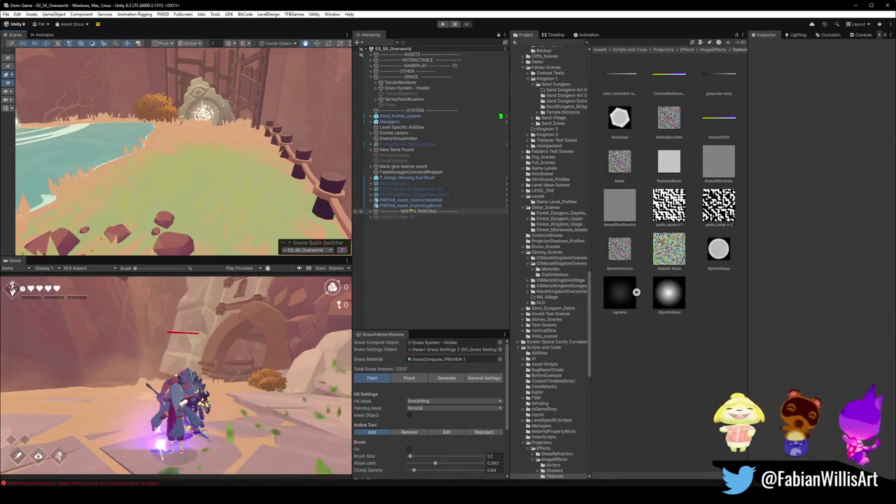
pyautogui.moveTo(210, 161)
pyautogui.mouseDown()
pyautogui.moveTo(154, 158)
pyautogui.moveTo(202, 168)
pyautogui.mouseUp()
pyautogui.click(154, 158)
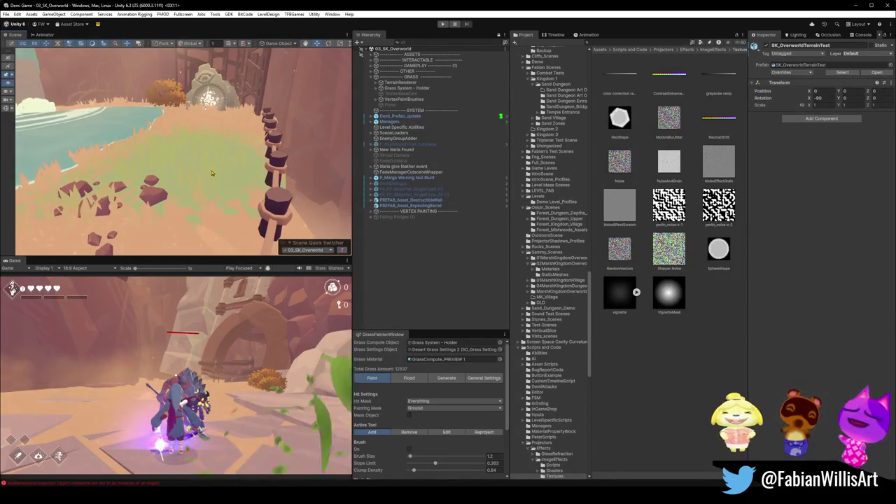
pyautogui.click(212, 172)
pyautogui.scroll(-3, 819, 280)
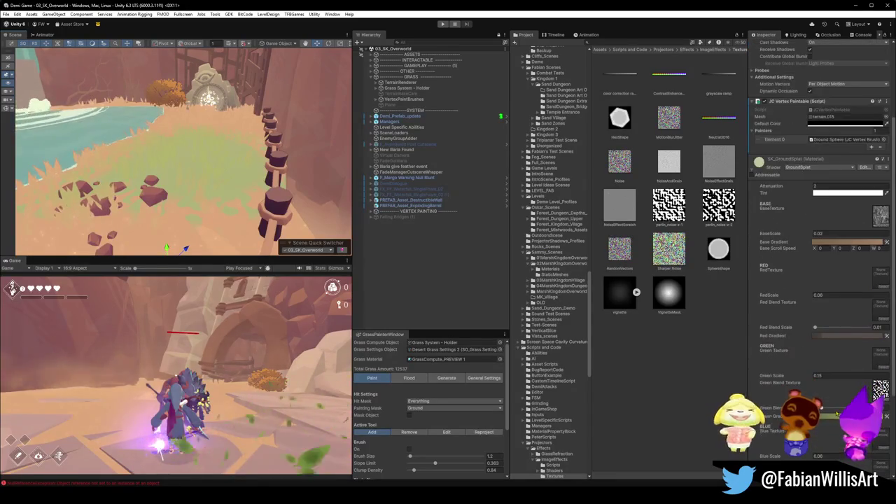
pyautogui.click(847, 415)
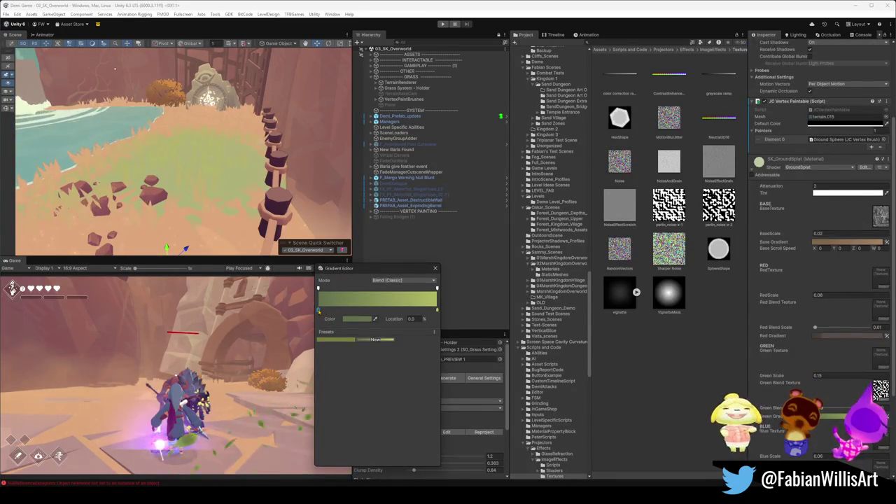
# Step: Save the olive gradient as a new preset, compare it with the lighter green, and keep olive
pyautogui.click(350, 339)
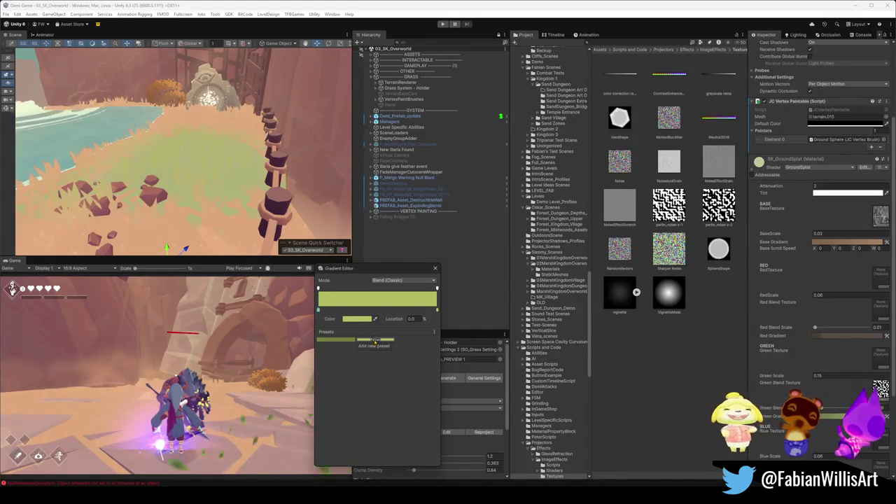
pyautogui.click(374, 341)
pyautogui.click(357, 340)
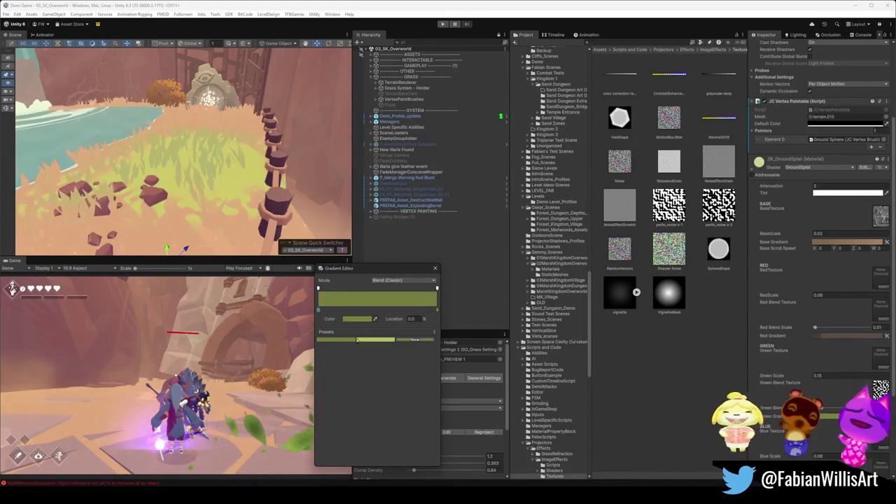
pyautogui.click(376, 341)
pyautogui.click(340, 340)
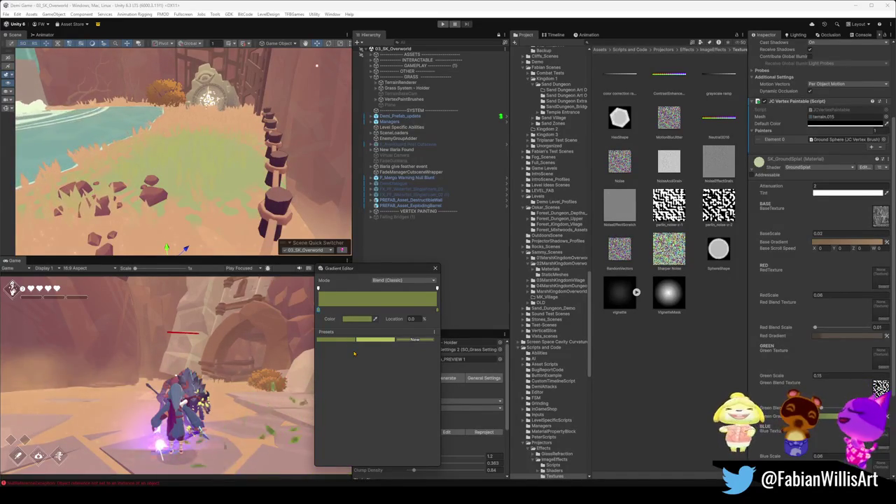
pyautogui.moveTo(247, 208); pyautogui.dragTo(255, 175)
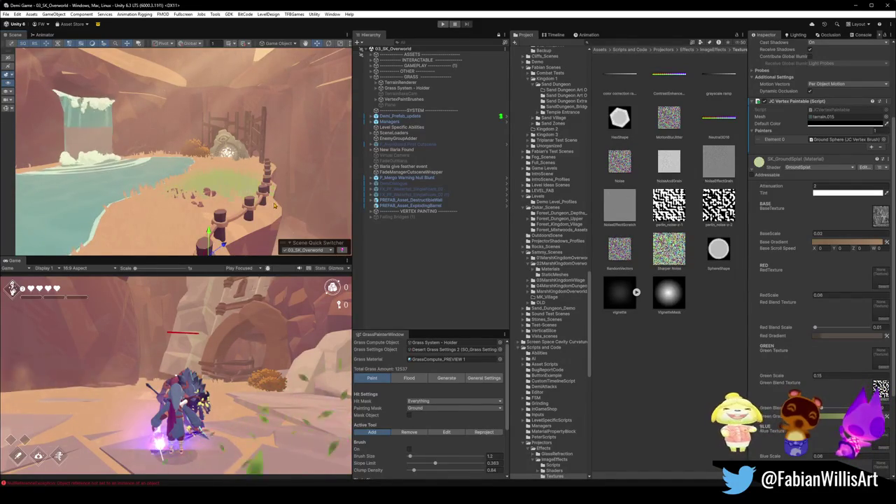
pyautogui.click(241, 154)
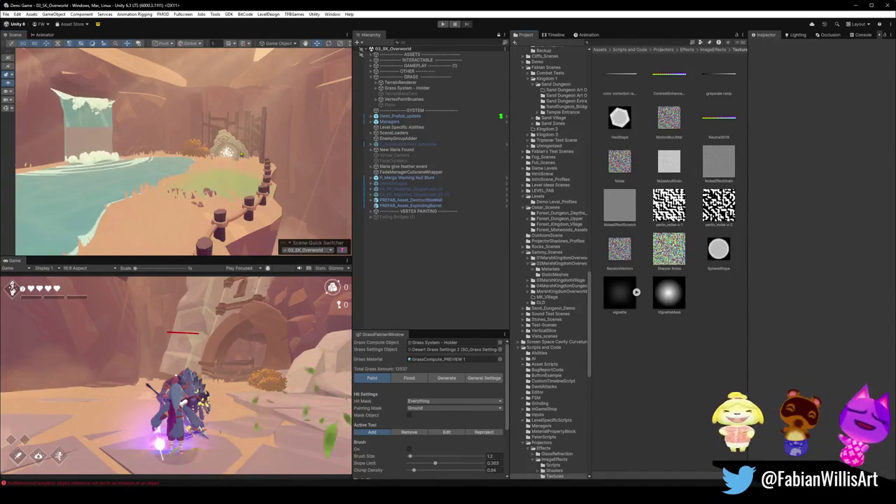
# Step: Re-bake the TerrainRenderer's terrain map from the Render Terrain Map context menu, then reselect the terrain
pyautogui.scroll(3, 238, 192)
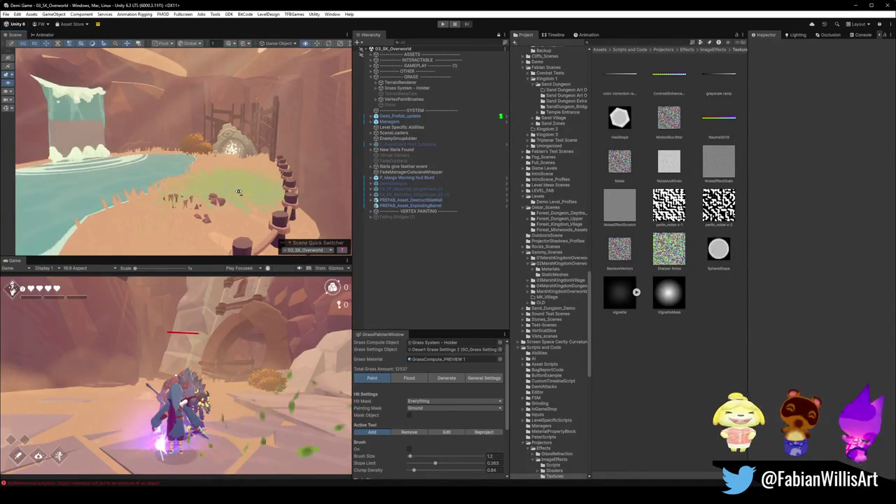
pyautogui.click(404, 83)
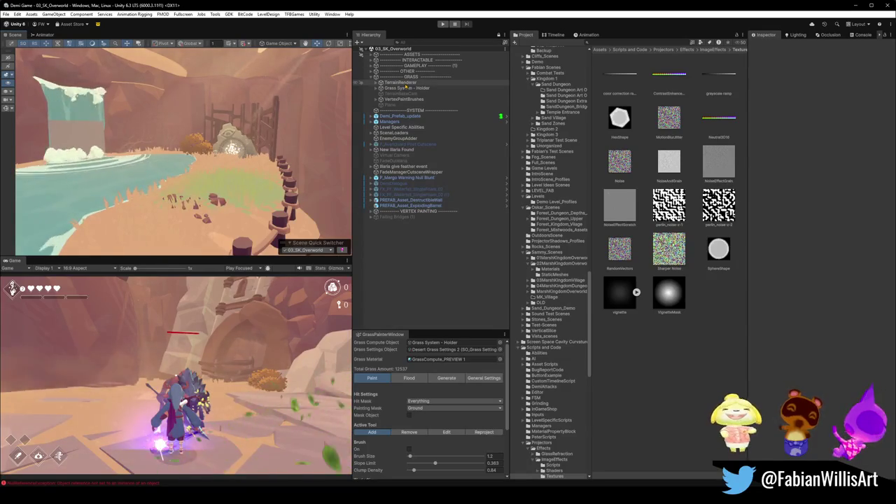
pyautogui.rightClick(786, 113)
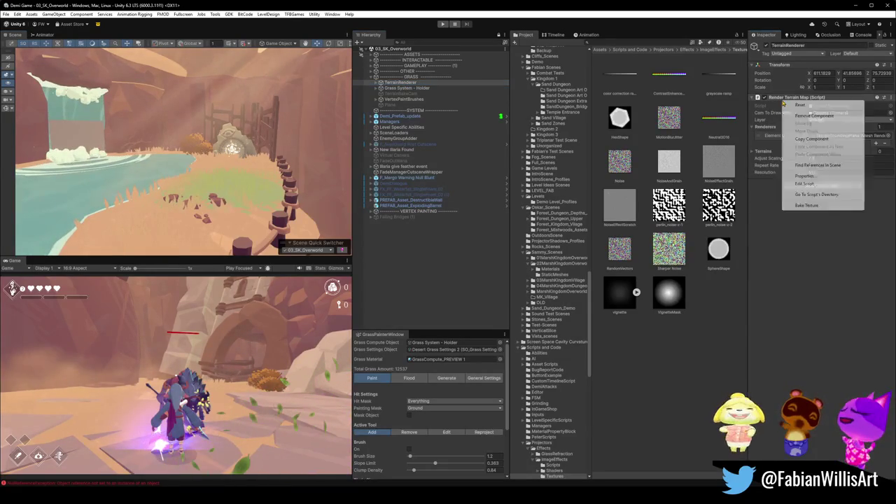
pyautogui.click(805, 206)
pyautogui.moveTo(261, 168)
pyautogui.mouseDown()
pyautogui.moveTo(214, 172)
pyautogui.moveTo(219, 197)
pyautogui.mouseUp()
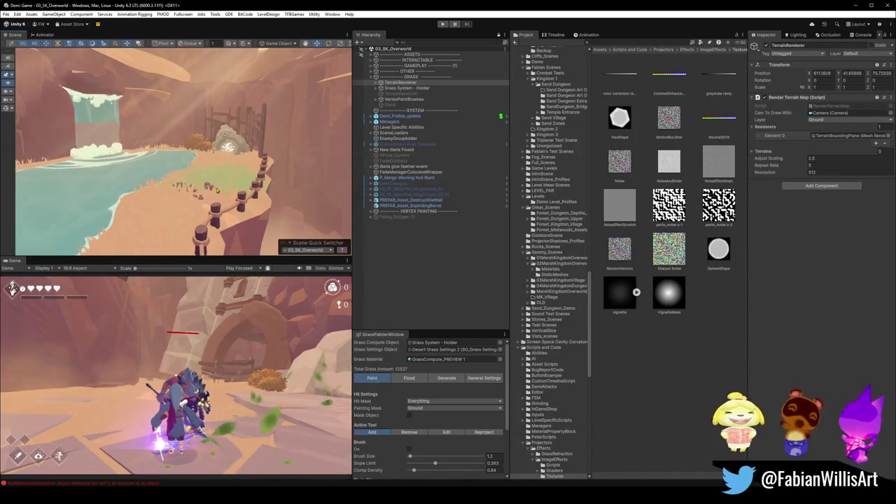
pyautogui.click(226, 183)
# Step: Select terrain.015 and open its Green Gradient colour picker, shifting the hue toward yellow
pyautogui.click(231, 186)
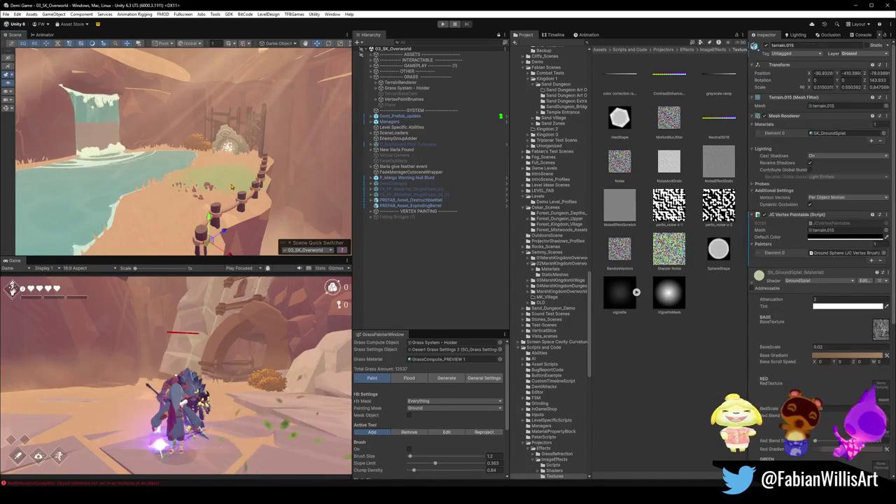
pyautogui.click(348, 369)
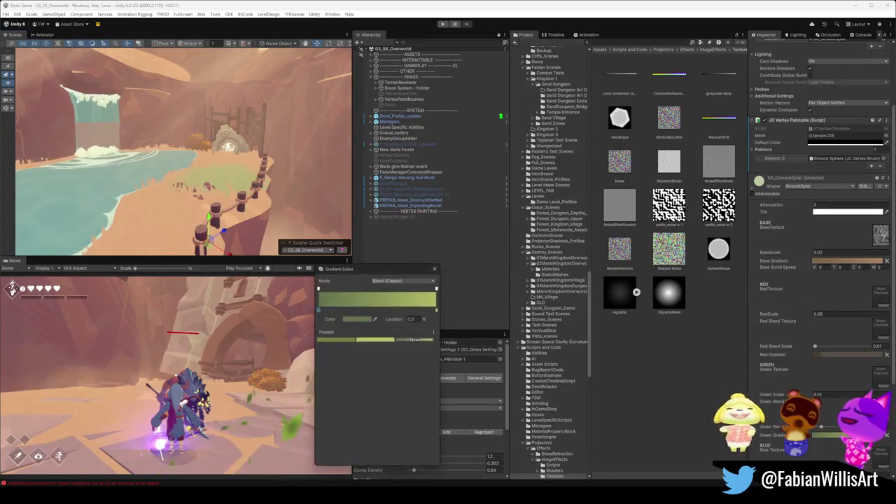
pyautogui.click(357, 318)
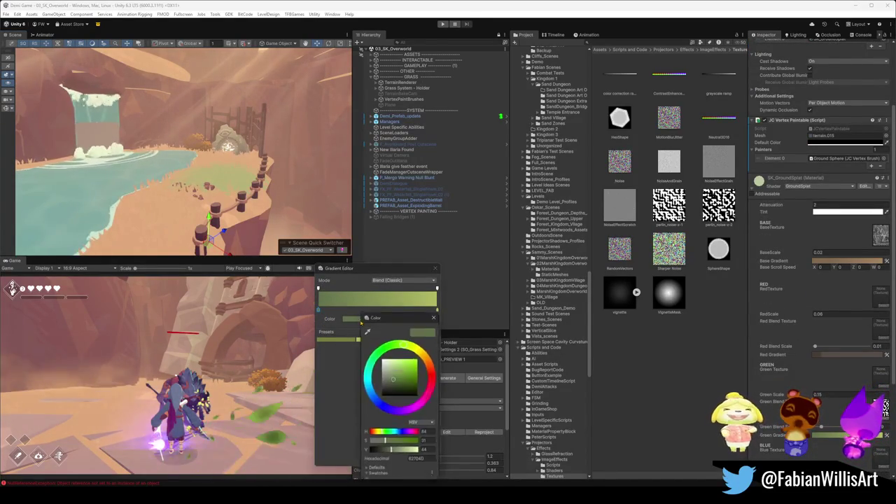
pyautogui.moveTo(405, 342)
pyautogui.mouseDown()
pyautogui.moveTo(422, 354)
pyautogui.moveTo(415, 343)
pyautogui.mouseUp()
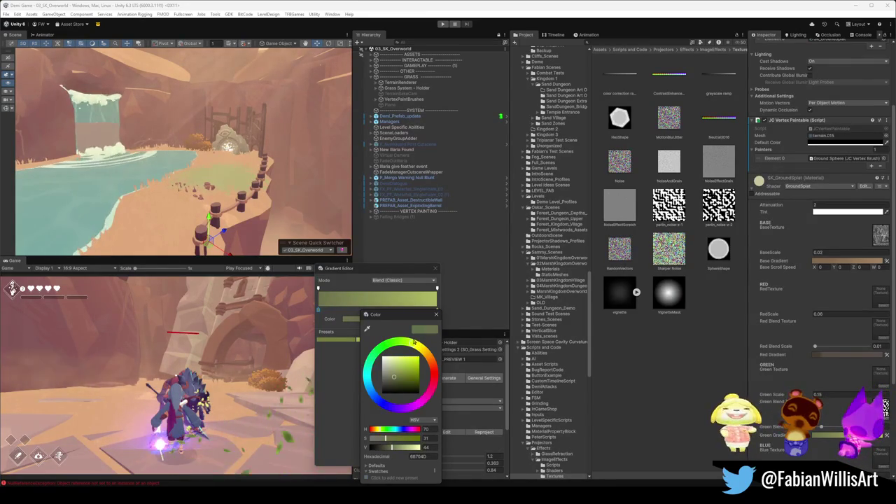
# Step: Add colour keys to the gradient, placing one at the 100% right end
pyautogui.click(339, 310)
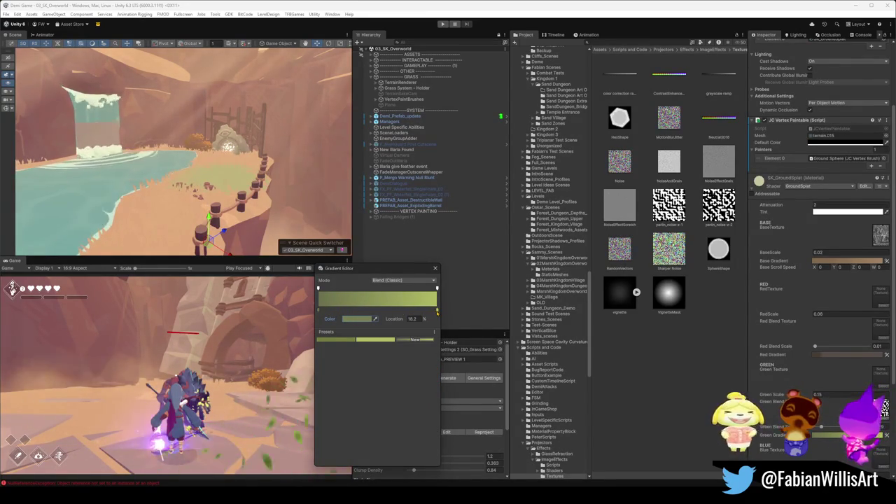
pyautogui.moveTo(438, 313); pyautogui.dragTo(437, 311)
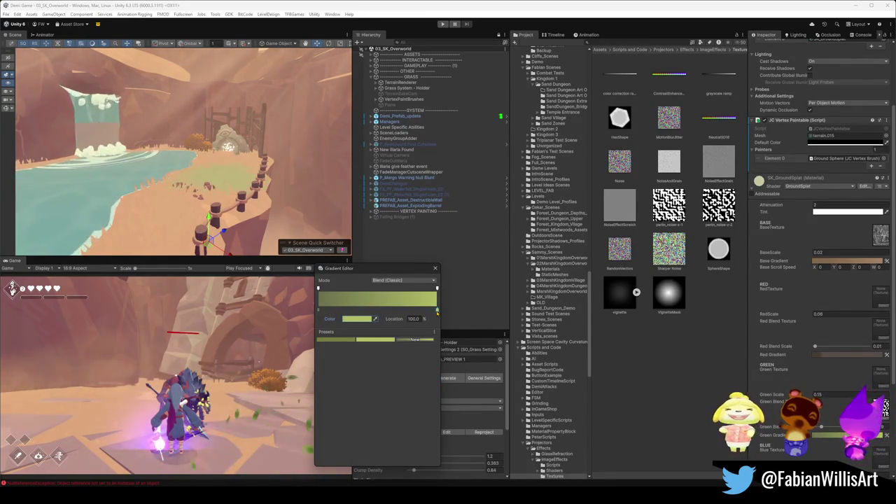
pyautogui.click(369, 319)
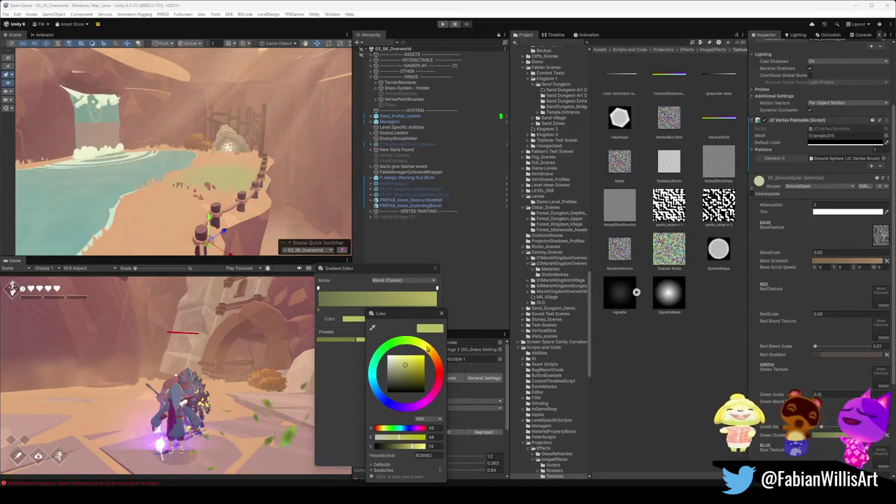
pyautogui.moveTo(431, 351)
pyautogui.mouseDown()
pyautogui.moveTo(440, 377)
pyautogui.moveTo(419, 405)
pyautogui.moveTo(397, 341)
pyautogui.moveTo(437, 382)
pyautogui.moveTo(391, 403)
pyautogui.moveTo(399, 342)
pyautogui.mouseUp()
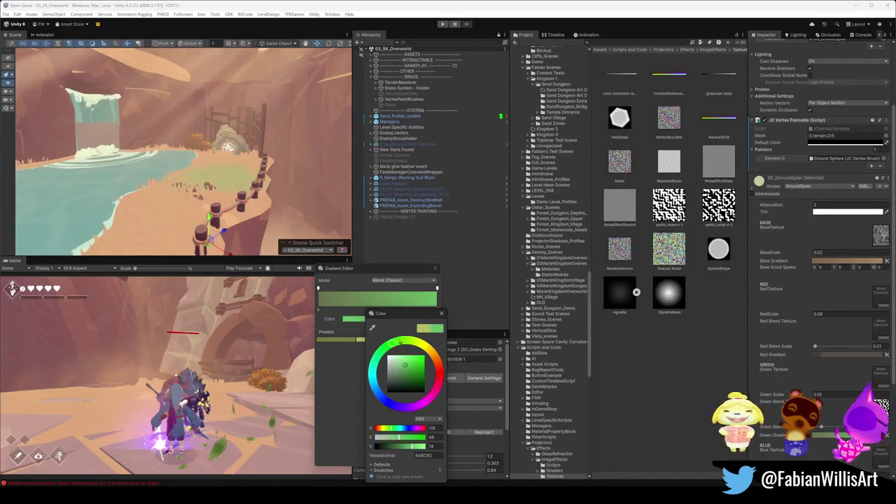
pyautogui.press('Escape')
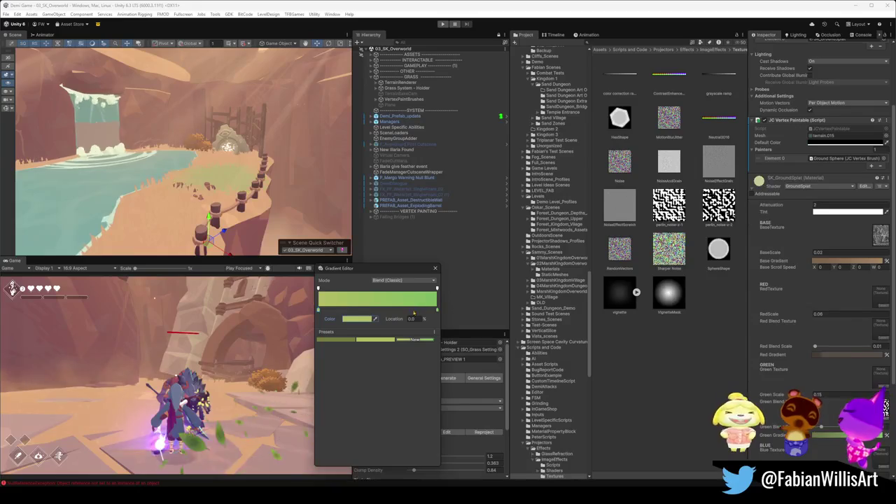
pyautogui.moveTo(320, 312); pyautogui.dragTo(322, 311)
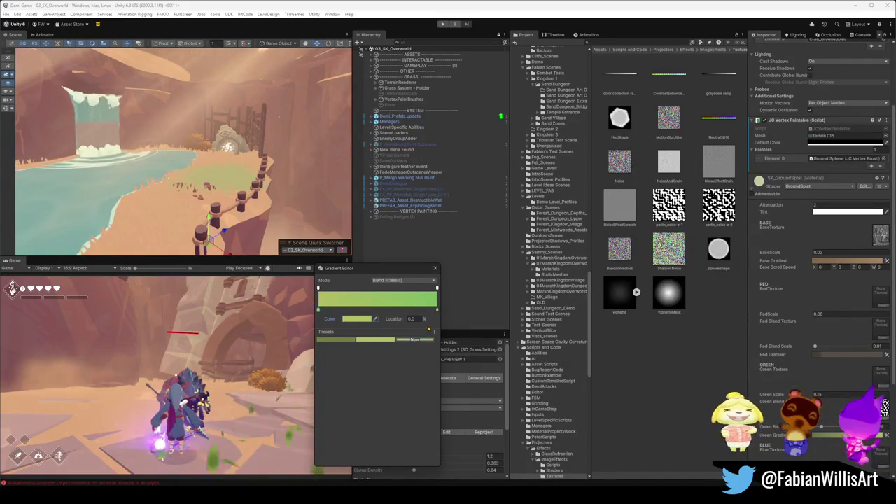
pyautogui.moveTo(433, 311)
pyautogui.mouseDown()
pyautogui.moveTo(424, 311)
pyautogui.moveTo(447, 316)
pyautogui.mouseUp()
# Step: Set the left key to a deeper, less yellow green (about H 78, S 67, V 53) and close the editor
pyautogui.click(318, 310)
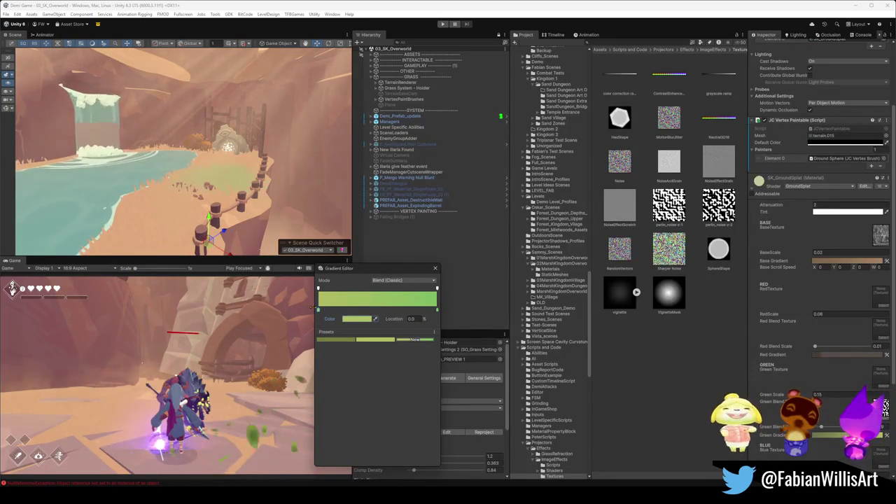
pyautogui.click(358, 320)
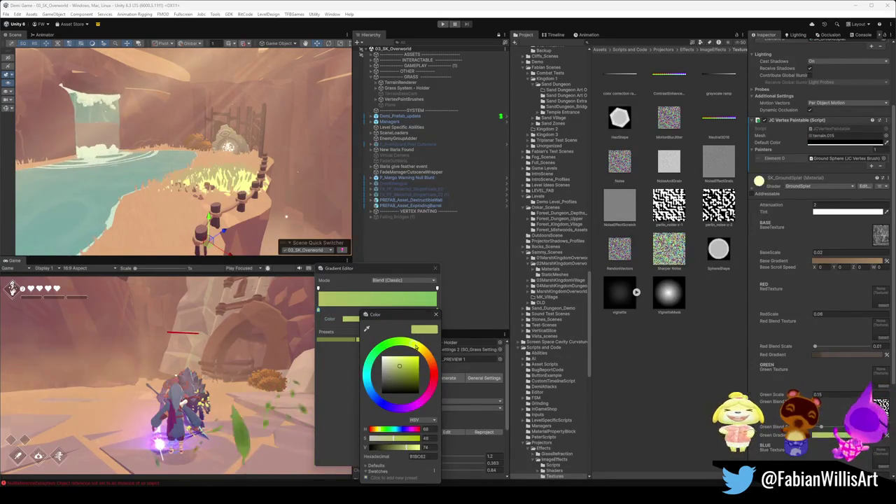
pyautogui.moveTo(413, 343)
pyautogui.mouseDown()
pyautogui.moveTo(392, 343)
pyautogui.moveTo(368, 365)
pyautogui.moveTo(413, 406)
pyautogui.moveTo(420, 338)
pyautogui.mouseUp()
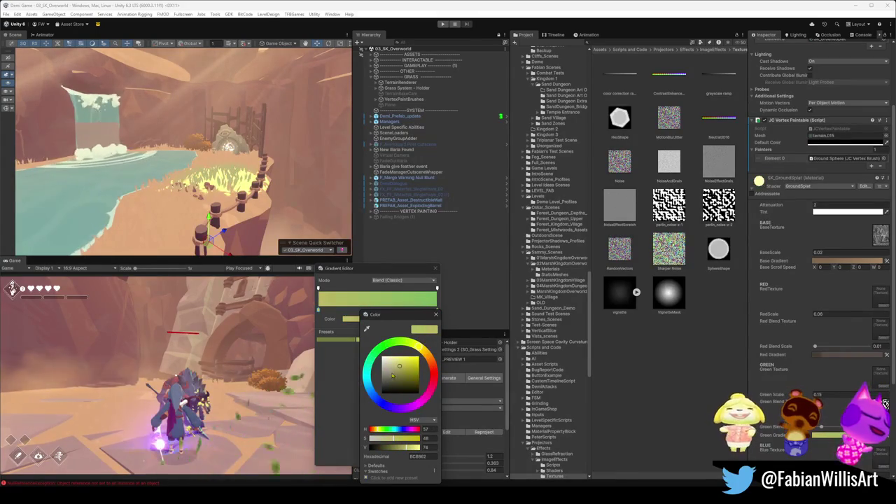
pyautogui.moveTo(400, 367); pyautogui.dragTo(396, 371)
pyautogui.moveTo(388, 376)
pyautogui.mouseDown()
pyautogui.moveTo(384, 369)
pyautogui.moveTo(398, 373)
pyautogui.moveTo(406, 342)
pyautogui.mouseUp()
pyautogui.moveTo(399, 373)
pyautogui.mouseDown()
pyautogui.moveTo(406, 376)
pyautogui.moveTo(417, 347)
pyautogui.moveTo(410, 345)
pyautogui.mouseUp()
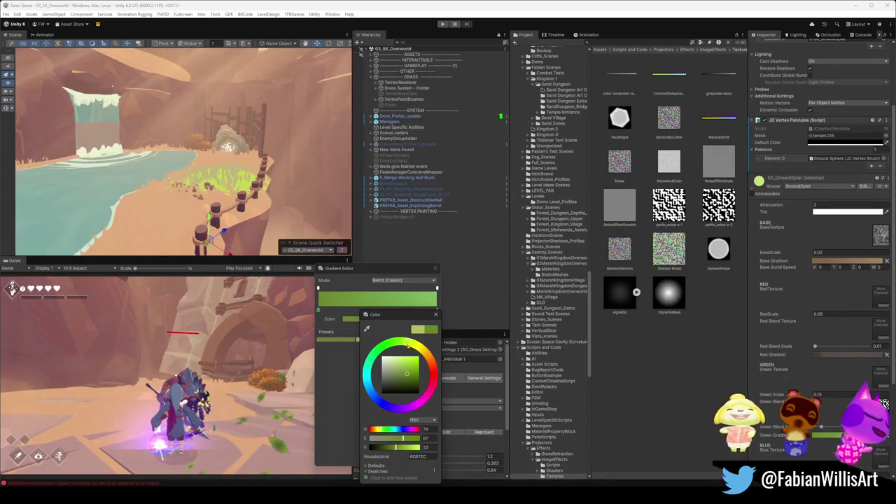
pyautogui.press('Return')
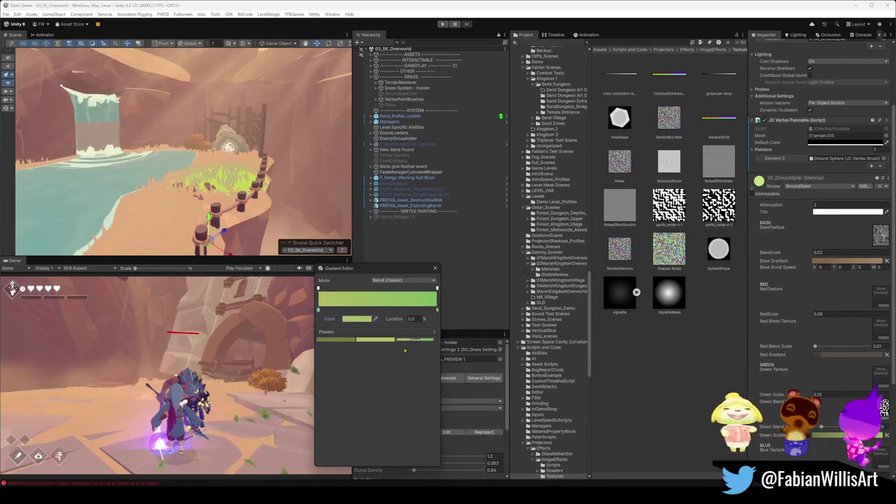
pyautogui.click(435, 268)
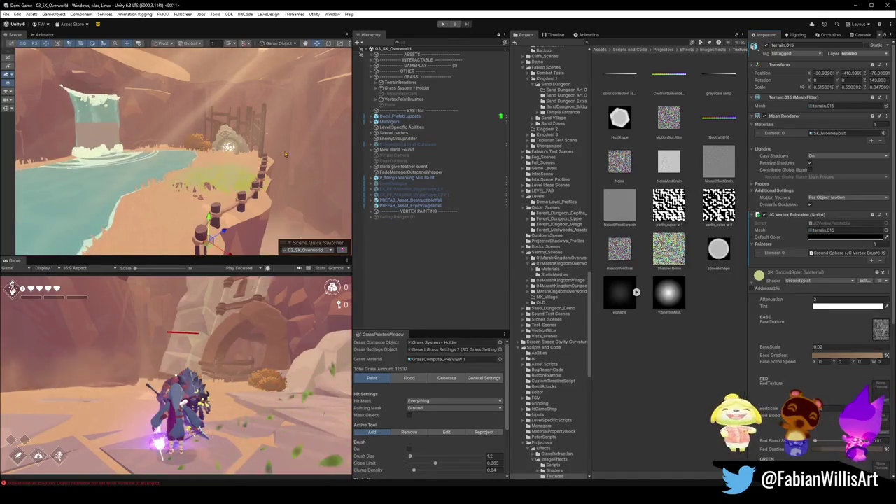
# Step: Re-run the TerrainRenderer's Render Terrain Map command from its component menu
pyautogui.click(400, 82)
pyautogui.rightClick(798, 102)
pyautogui.click(823, 206)
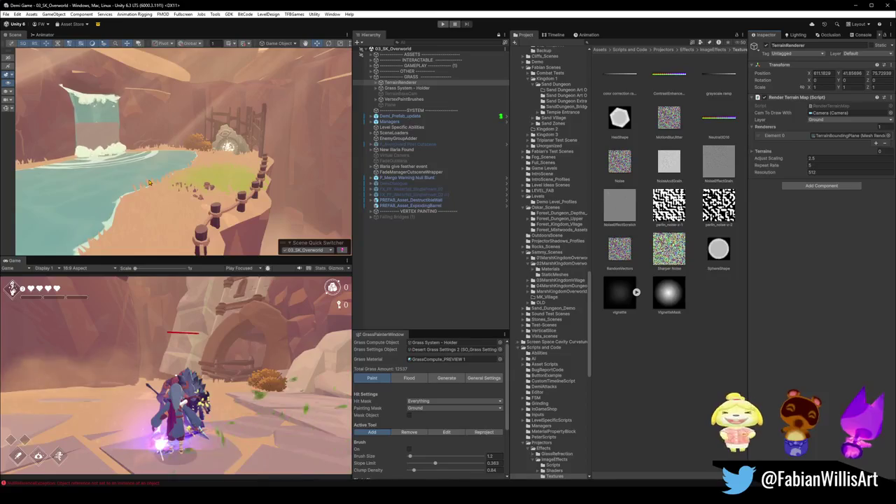
# Step: Expand the VERTEX PAINTING group to reveal its Ground Sphere brushes
pyautogui.scroll(-10, 172, 187)
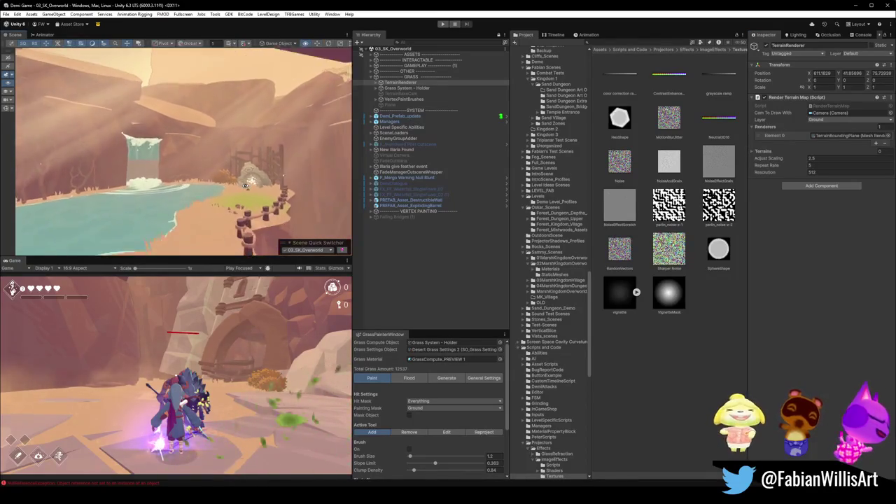
pyautogui.scroll(10, 226, 199)
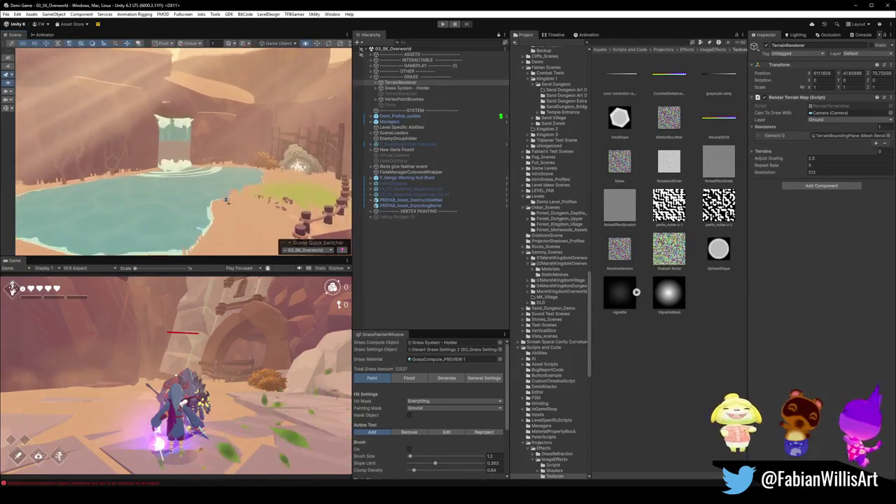
pyautogui.moveTo(210, 192)
pyautogui.mouseDown()
pyautogui.moveTo(241, 199)
pyautogui.moveTo(243, 208)
pyautogui.mouseUp()
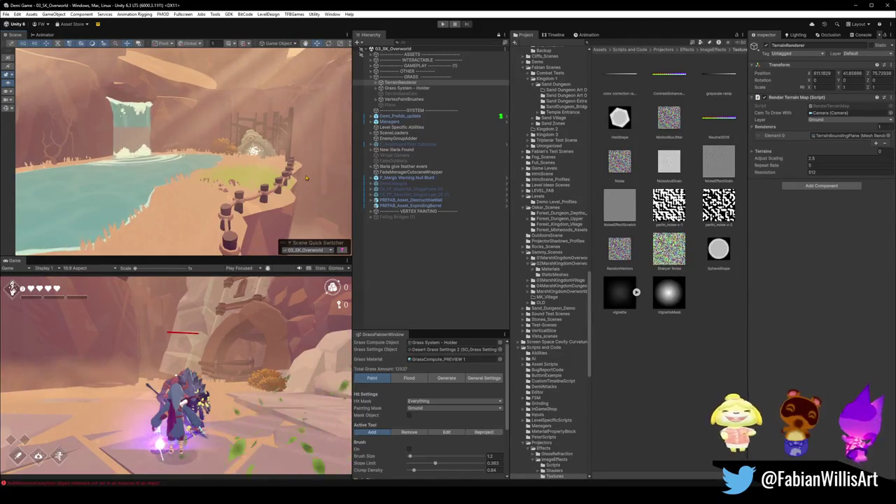
pyautogui.moveTo(302, 176); pyautogui.dragTo(280, 188)
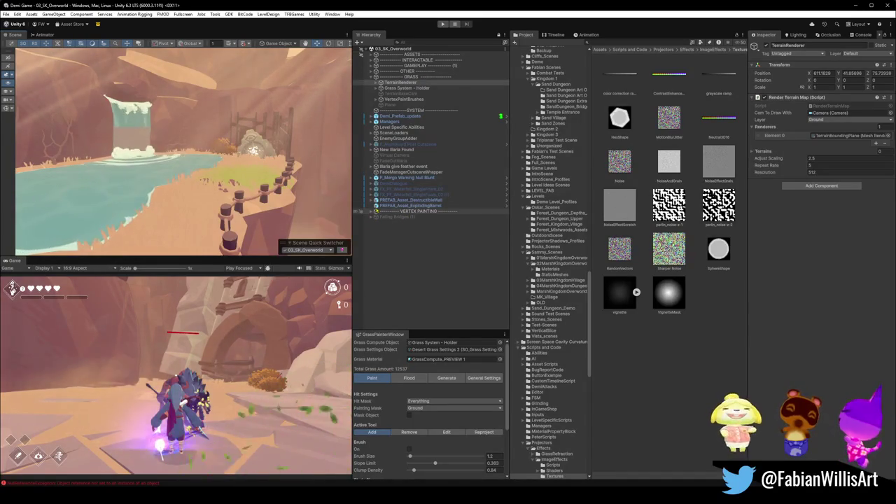
pyautogui.click(370, 211)
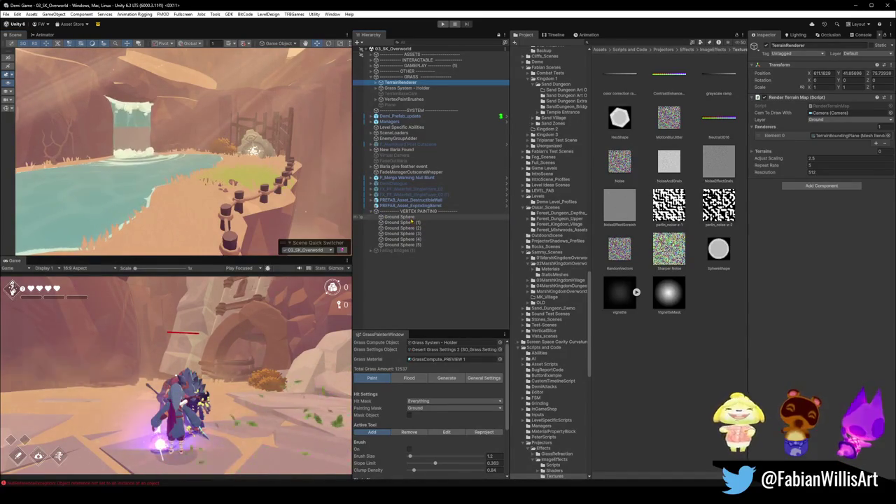
# Step: Select and frame the first Ground Sphere brush, enlarging it to about 24.72 scale over the beach patch
pyautogui.click(397, 217)
pyautogui.press('f')
pyautogui.scroll(3, 268, 188)
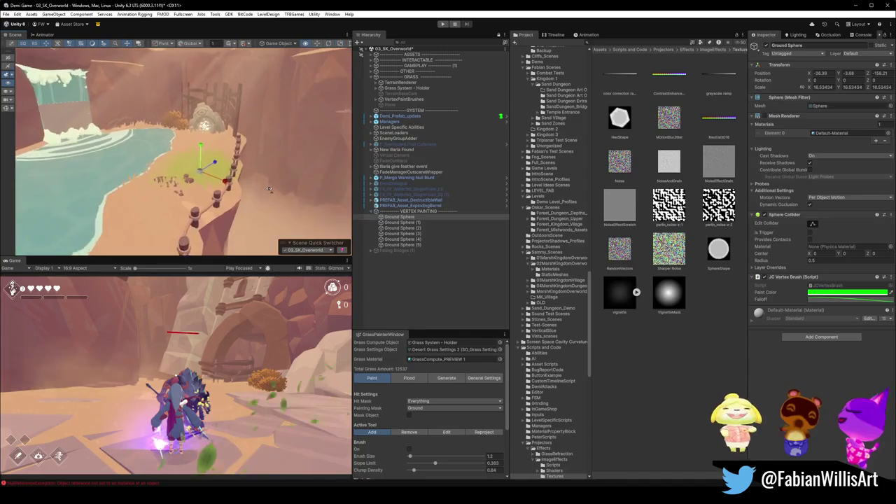
pyautogui.moveTo(268, 188)
pyautogui.mouseDown()
pyautogui.moveTo(224, 196)
pyautogui.moveTo(218, 166)
pyautogui.mouseUp()
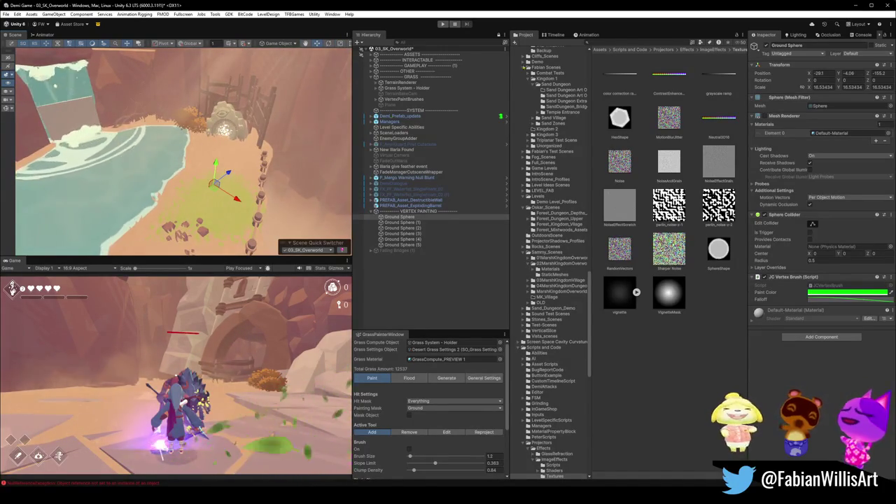
pyautogui.click(853, 6)
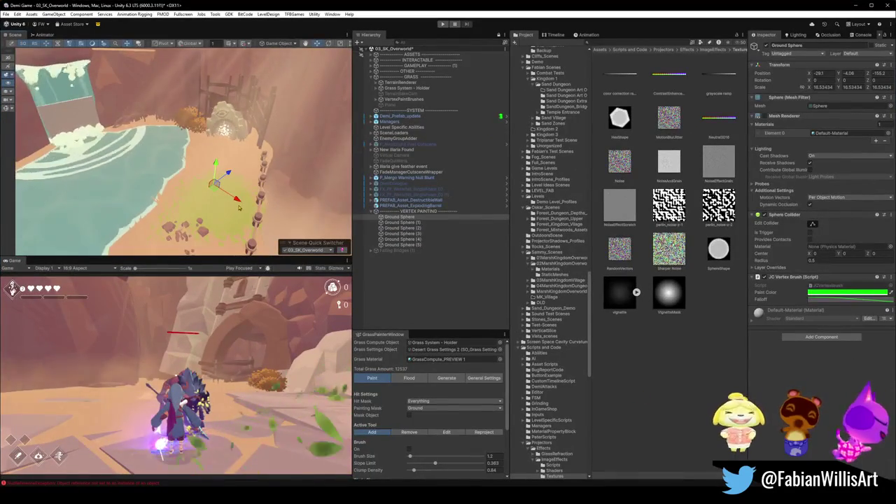
pyautogui.moveTo(238, 207); pyautogui.dragTo(464, 304)
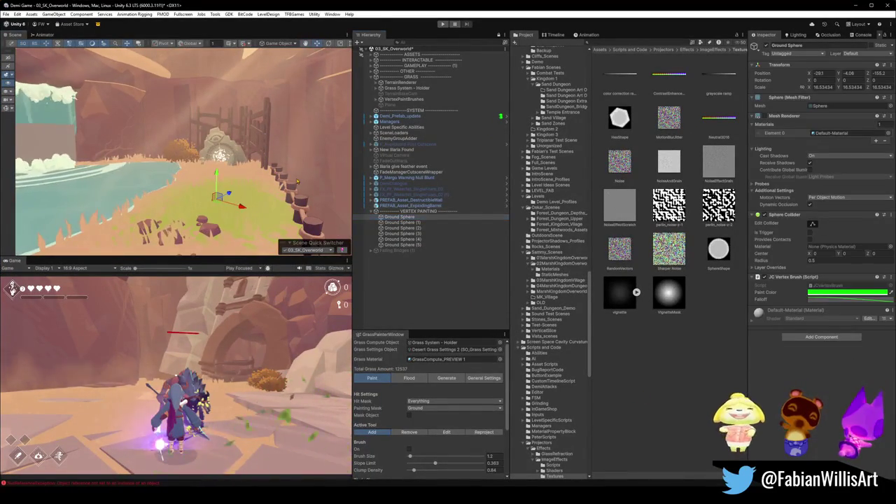
pyautogui.moveTo(296, 179)
pyautogui.mouseDown()
pyautogui.moveTo(250, 221)
pyautogui.moveTo(278, 208)
pyautogui.moveTo(252, 210)
pyautogui.mouseUp()
pyautogui.scroll(3, 247, 217)
pyautogui.click(859, 5)
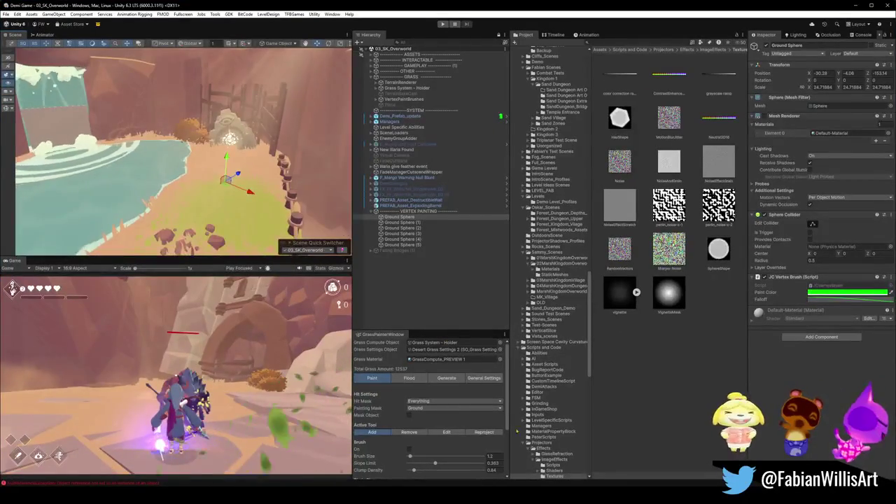
pyautogui.moveTo(329, 220); pyautogui.dragTo(203, 126)
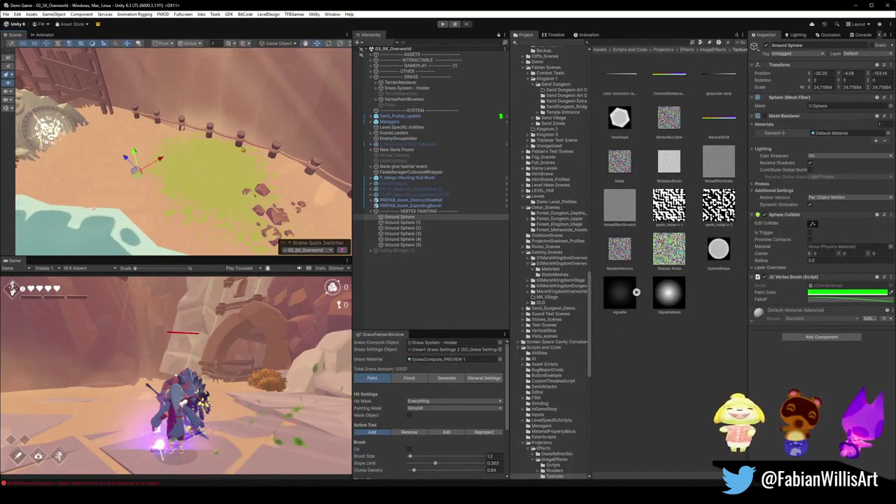
# Step: Toggle the Ground Sphere's Mesh Renderer on and off to check its extent, then deselect it
pyautogui.click(765, 117)
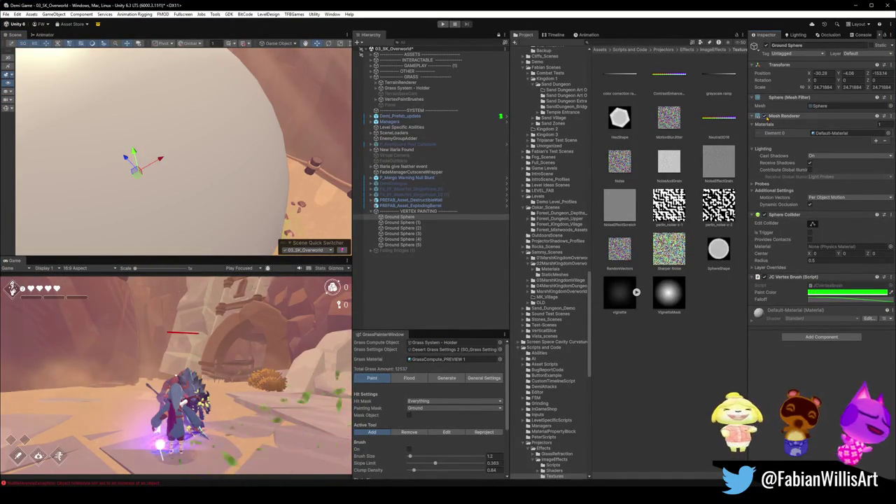
pyautogui.press('f')
pyautogui.moveTo(105, 136); pyautogui.dragTo(65, 136)
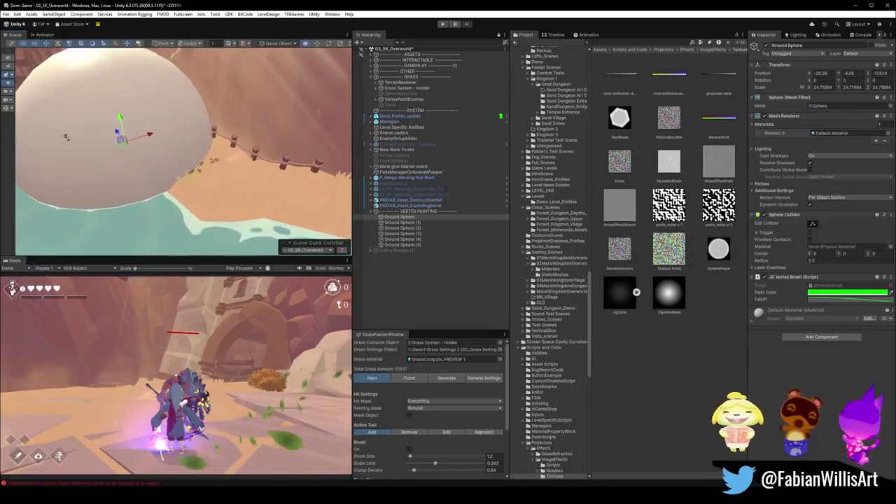
pyautogui.click(765, 117)
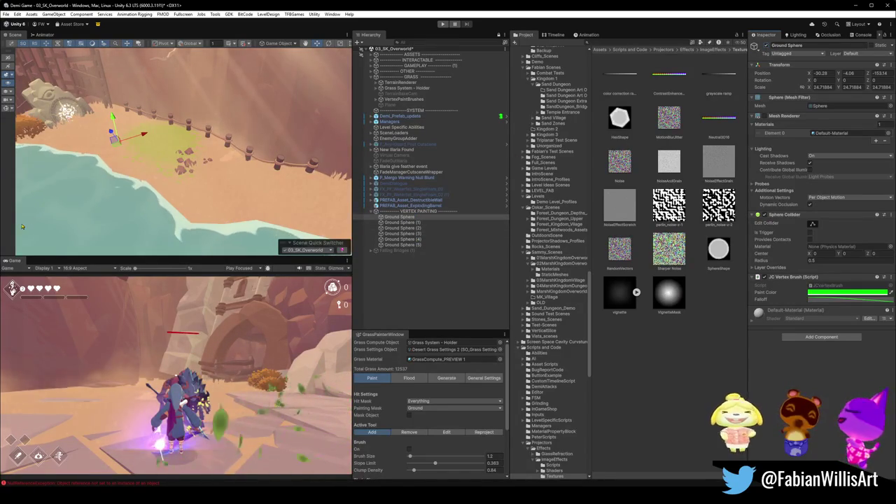
pyautogui.scroll(-3, 70, 196)
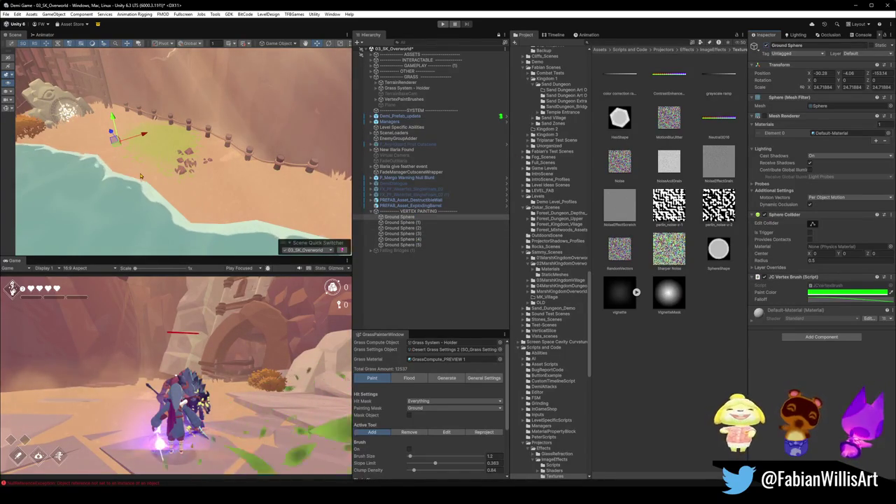
pyautogui.scroll(3, 130, 170)
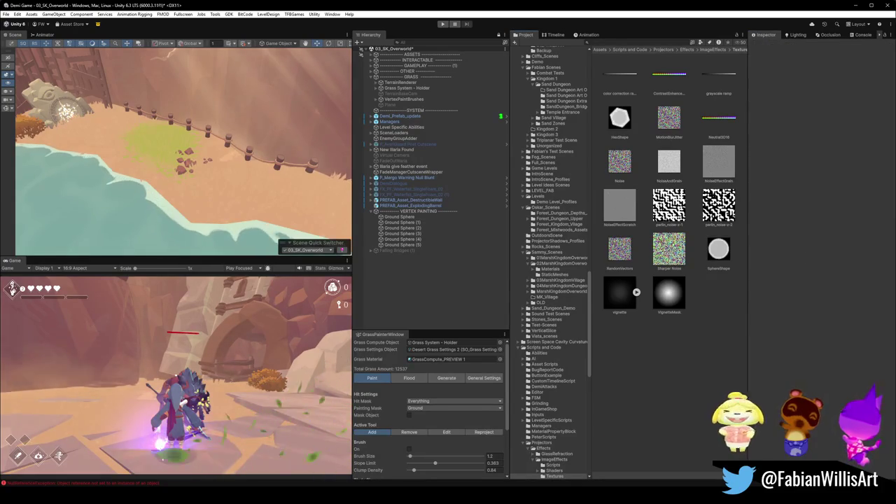
pyautogui.click(623, 402)
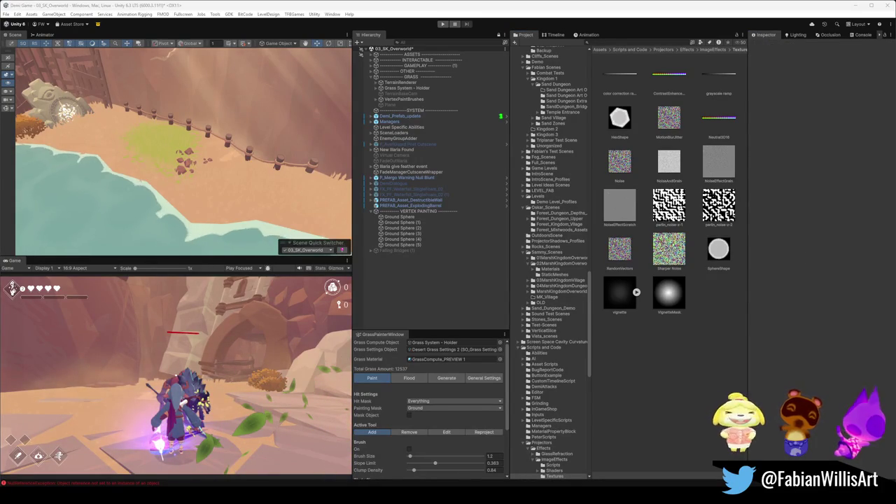
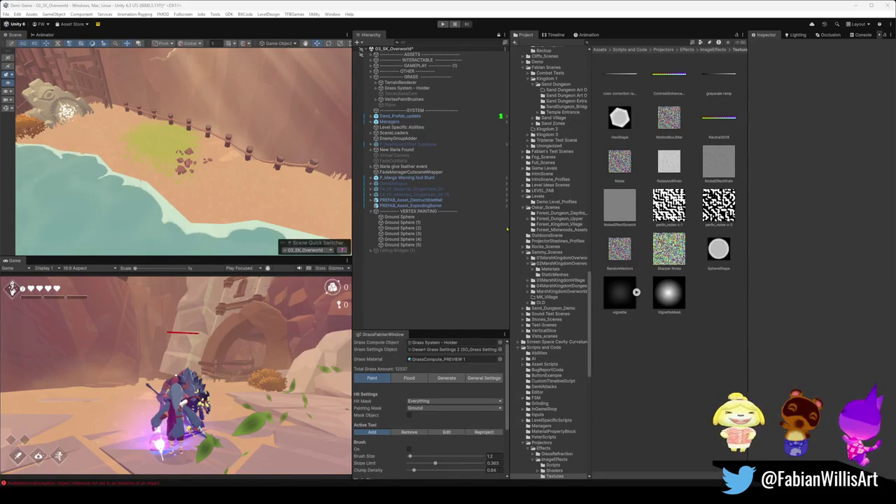
# Step: Orbit round to the waterfall and pond, then select the perlin_noise-z-2 texture to see its import settings
pyautogui.moveTo(293, 157)
pyautogui.mouseDown()
pyautogui.moveTo(107, 105)
pyautogui.moveTo(162, 114)
pyautogui.mouseUp()
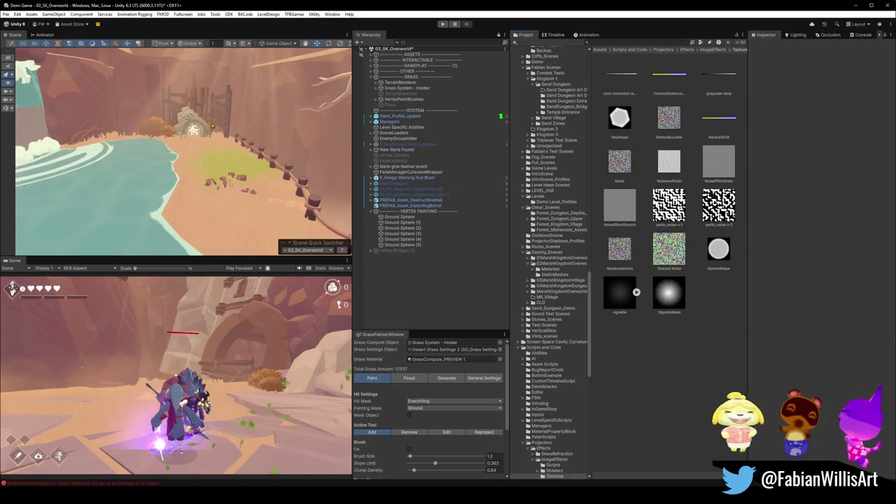
pyautogui.click(719, 205)
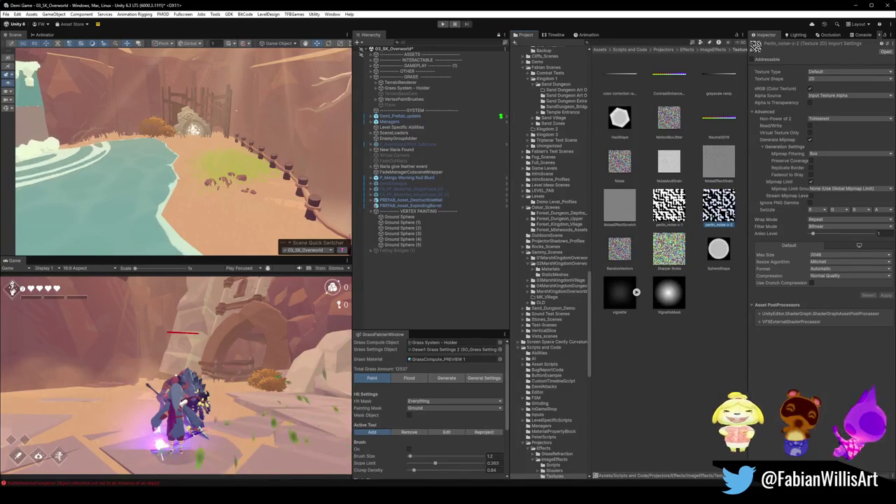
# Step: Delete the Sharper Noise and perlin_noise-z-1 textures from the Textures folder
pyautogui.moveTo(332, 494)
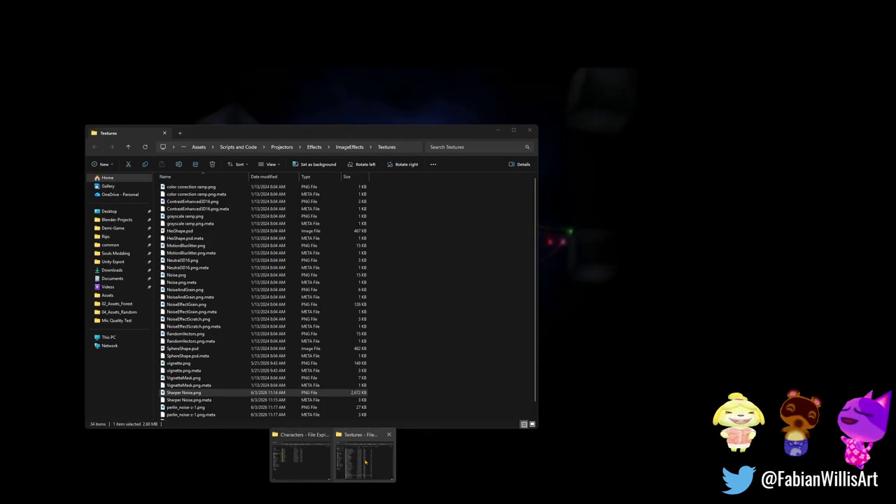
pyautogui.click(365, 460)
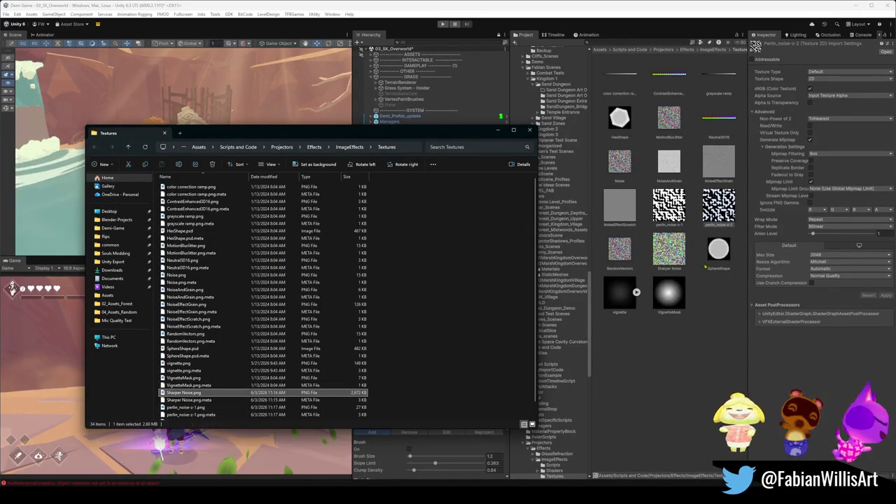
pyautogui.click(676, 256)
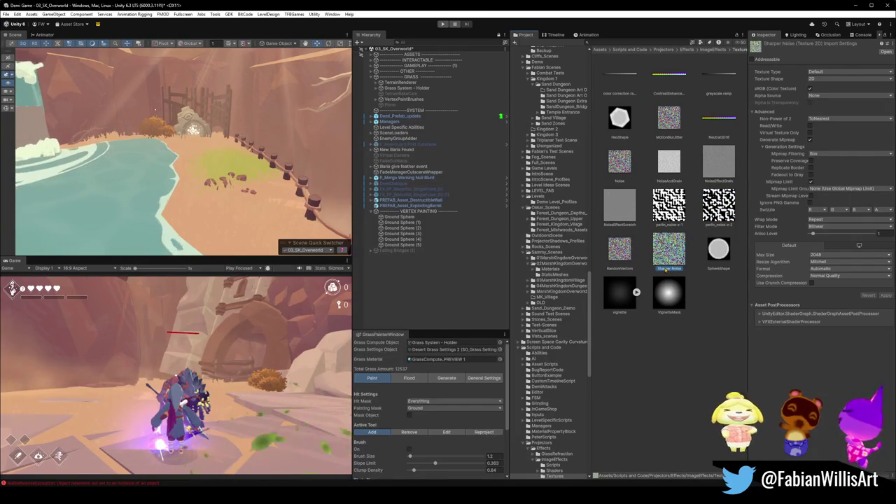
pyautogui.press('Delete')
pyautogui.press('Return')
pyautogui.click(668, 210)
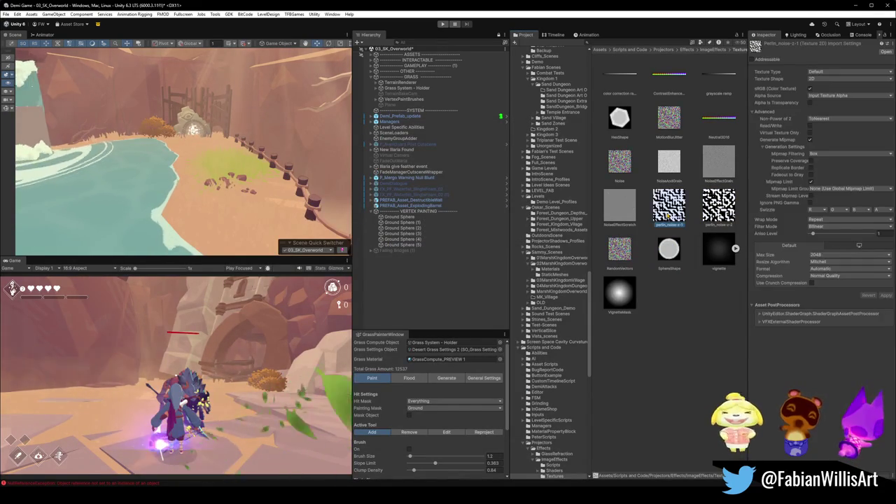
pyautogui.press('Delete')
pyautogui.press('Return')
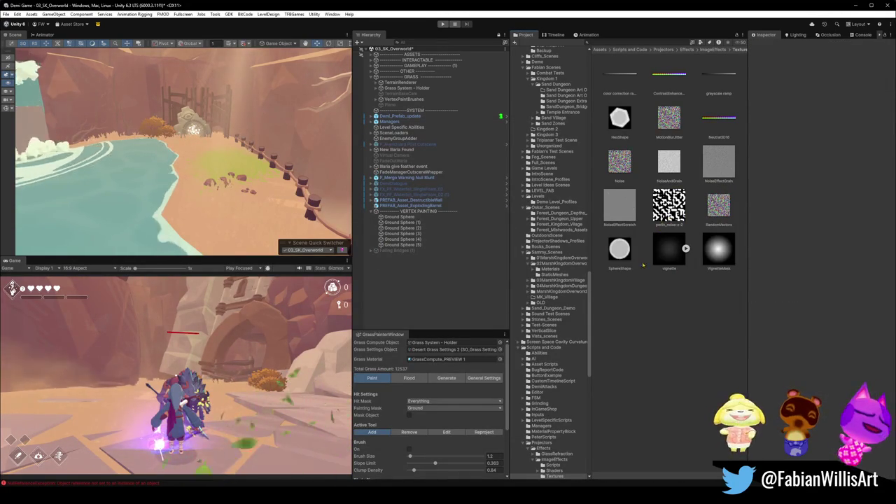
# Step: Reveal the perlin_noise-z-2 texture file in File Explorer
pyautogui.click(669, 206)
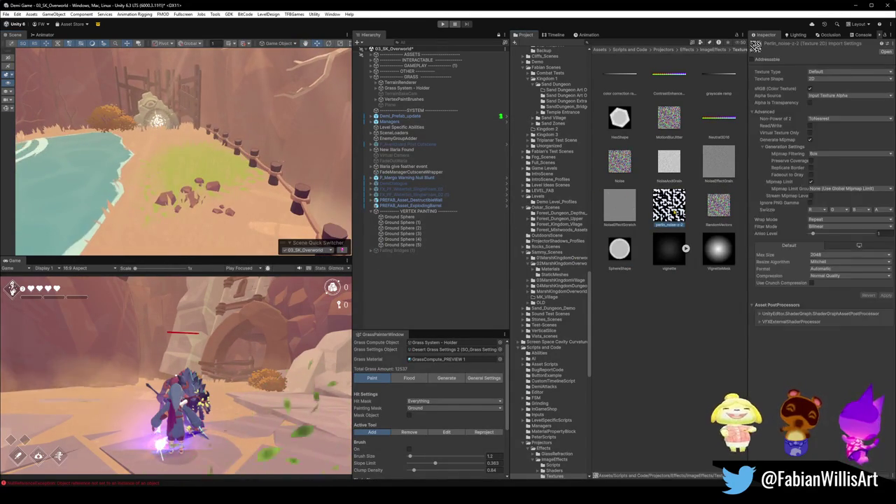
pyautogui.rightClick(676, 207)
pyautogui.click(700, 226)
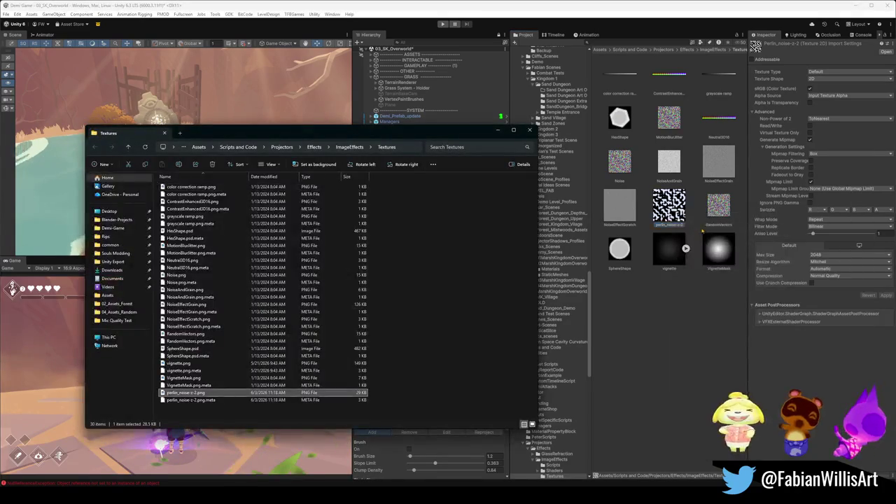
# Step: Drop the Perlin Noise.png file into the project's ImageEffects Textures folder
pyautogui.click(191, 393)
pyautogui.press('Escape')
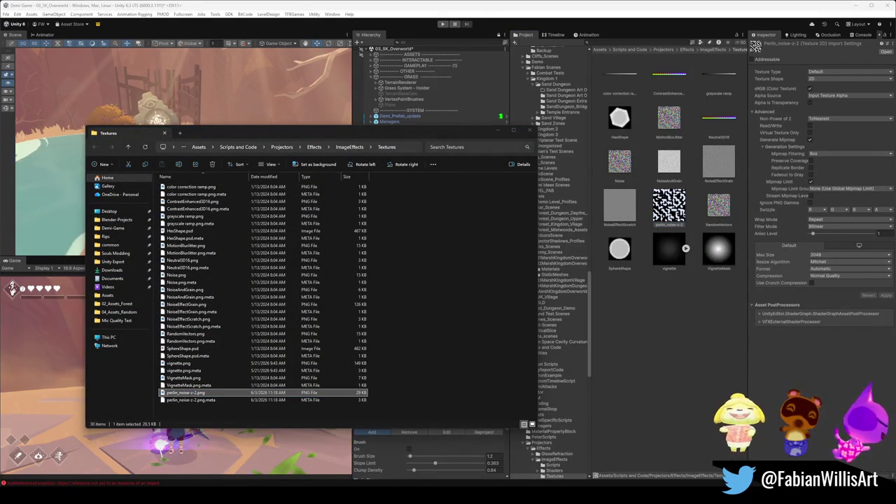
pyautogui.click(196, 394)
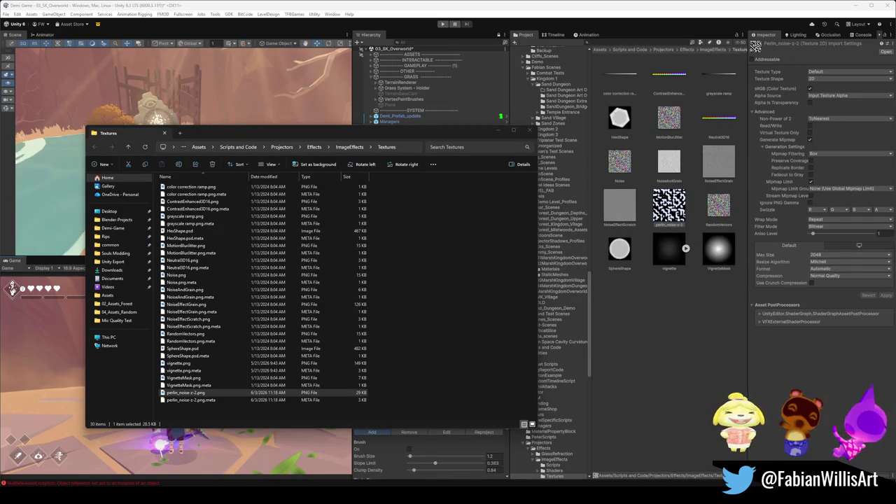
pyautogui.moveTo(410, 343); pyautogui.dragTo(431, 372)
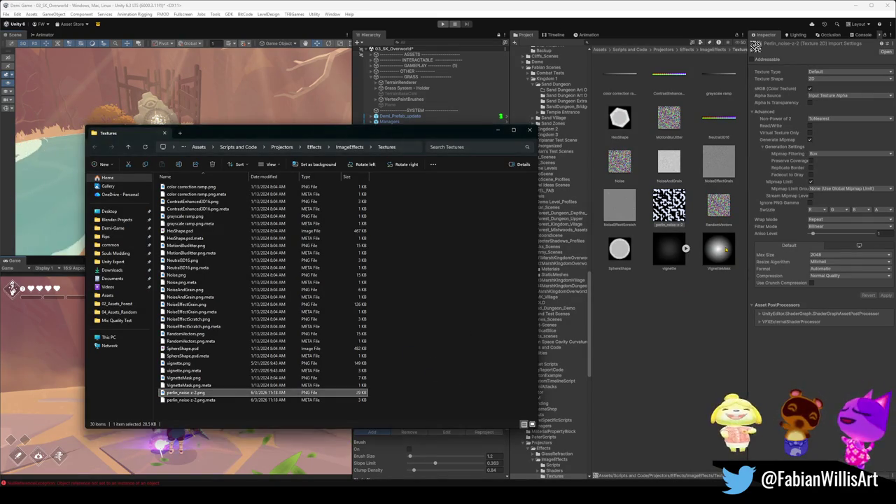
# Step: Return to Unity so Perlin Noise imports, and delete the perlin_noise-z-2 texture
pyautogui.click(669, 291)
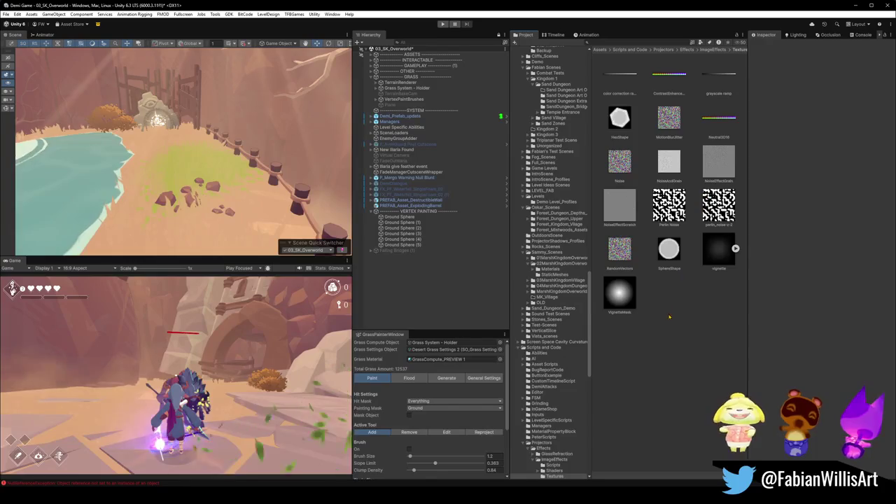
pyautogui.click(718, 206)
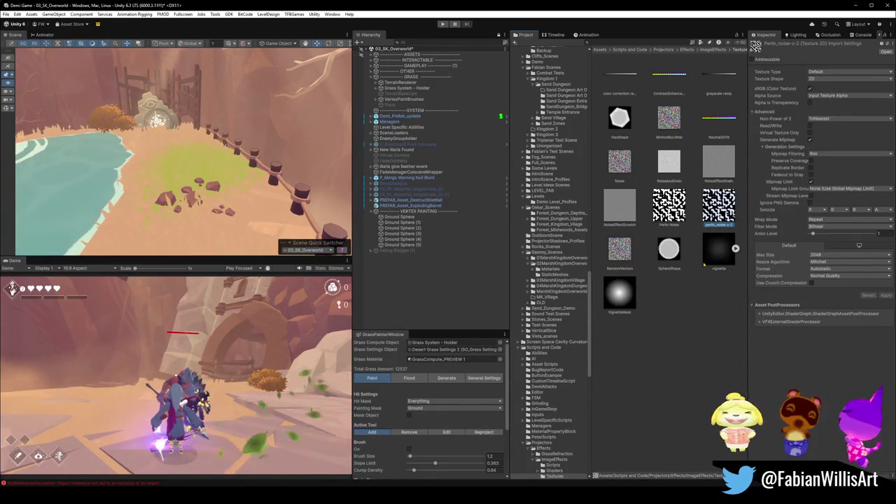
pyautogui.press('Delete')
pyautogui.press('Return')
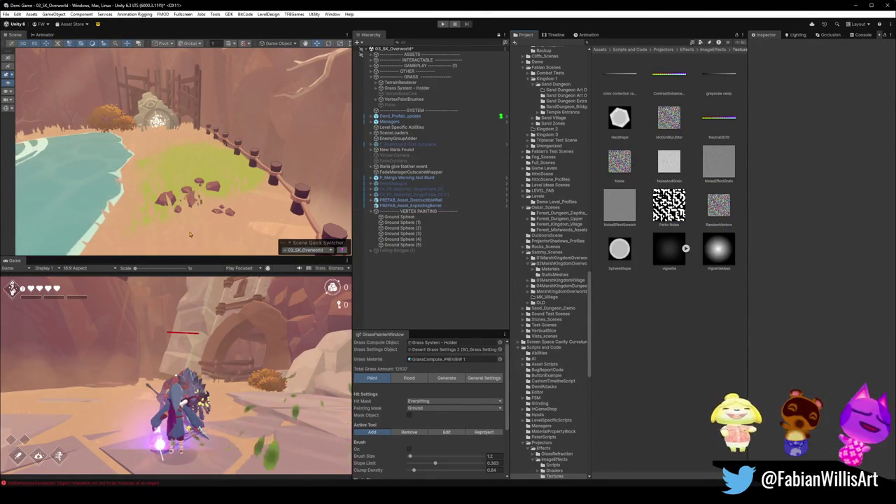
# Step: Select the floor.001 ground to show its SK_GroundSplat material, viewing the green patch from above
pyautogui.click(148, 215)
pyautogui.click(152, 201)
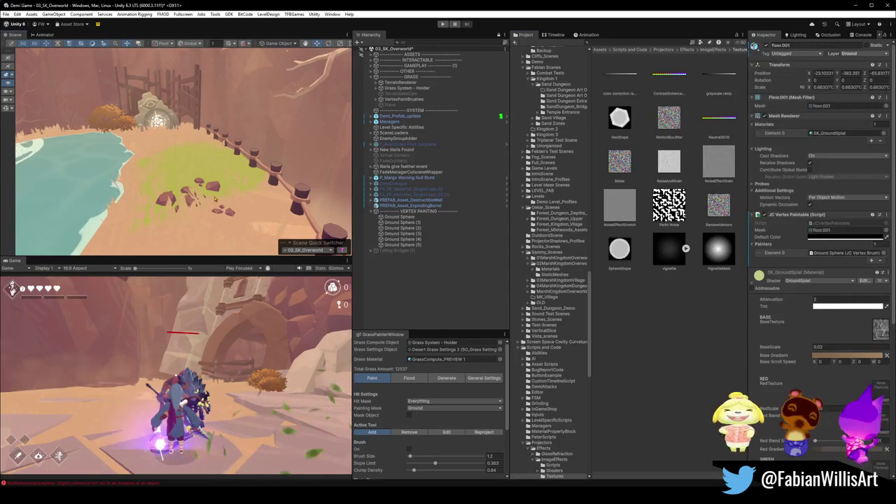
pyautogui.scroll(-3, 854, 294)
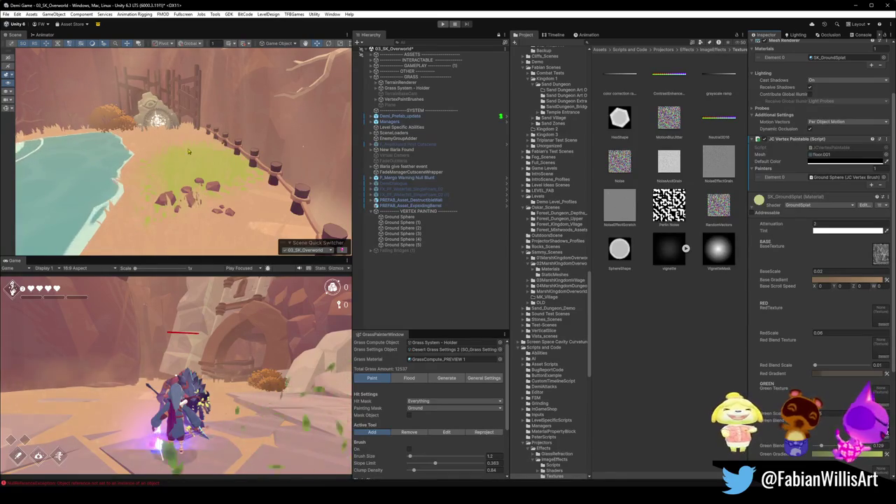
pyautogui.scroll(3, 189, 150)
pyautogui.moveTo(189, 150); pyautogui.dragTo(193, 227)
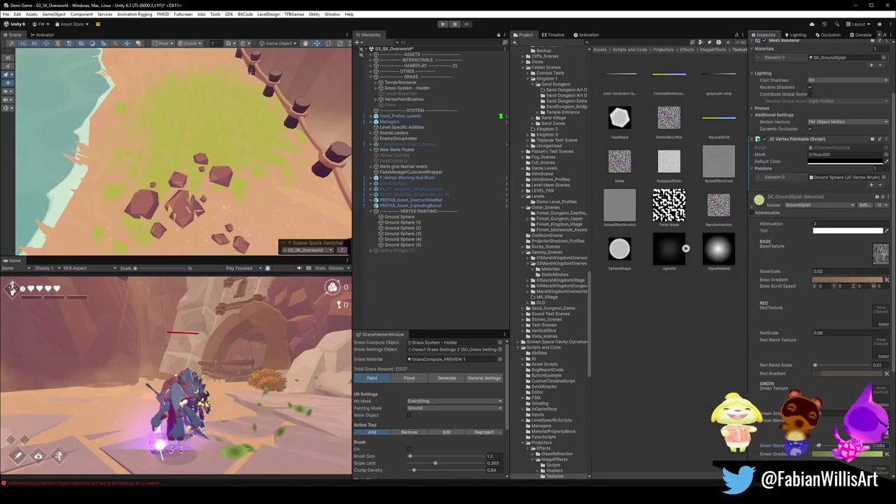
# Step: Put the noise texture in SK_GroundSplat's Green Texture slot and set Base Scale to 0.02
pyautogui.moveTo(217, 98)
pyautogui.mouseDown()
pyautogui.moveTo(218, 131)
pyautogui.moveTo(222, 116)
pyautogui.mouseUp()
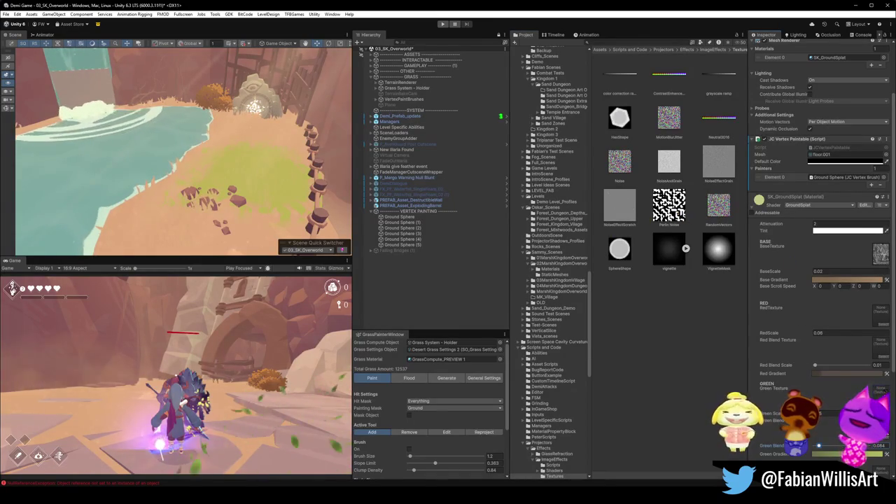
pyautogui.moveTo(669, 204); pyautogui.dragTo(881, 396)
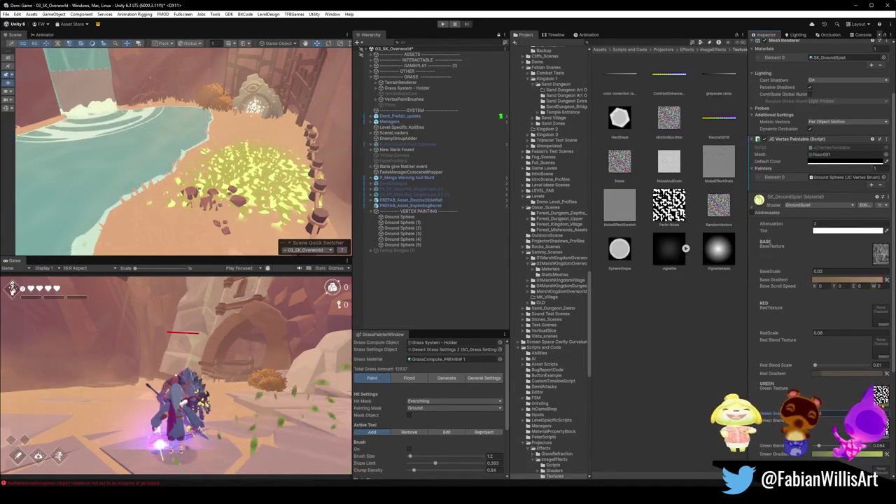
pyautogui.click(816, 272)
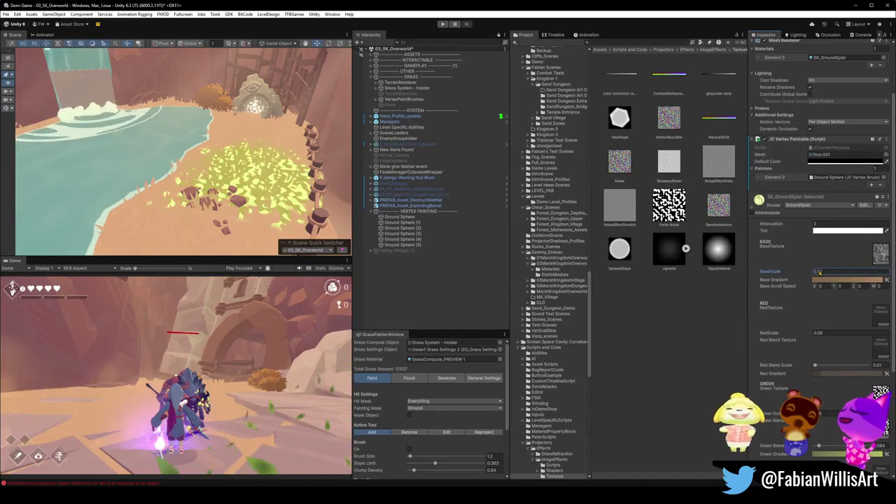
pyautogui.write('0.070.02')
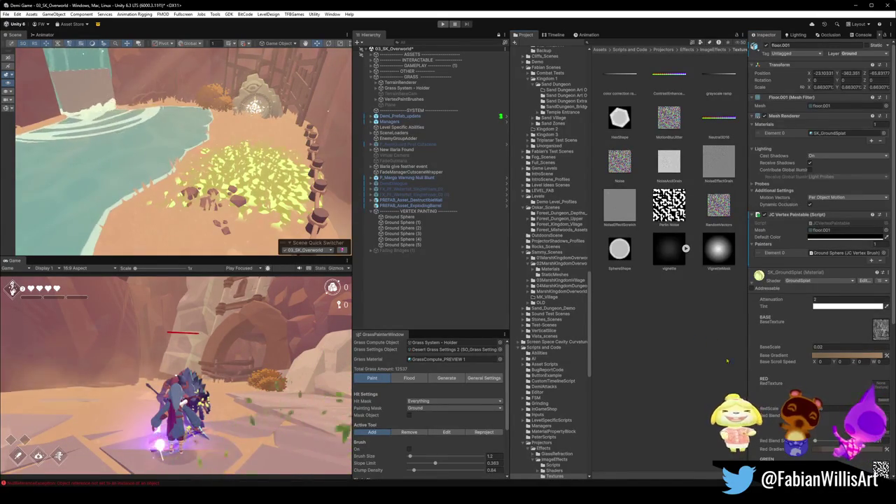
# Step: Scroll to SK_GroundSplat's Green section to soften the green blend, with Green Scale 0.15
pyautogui.scroll(-3, 823, 397)
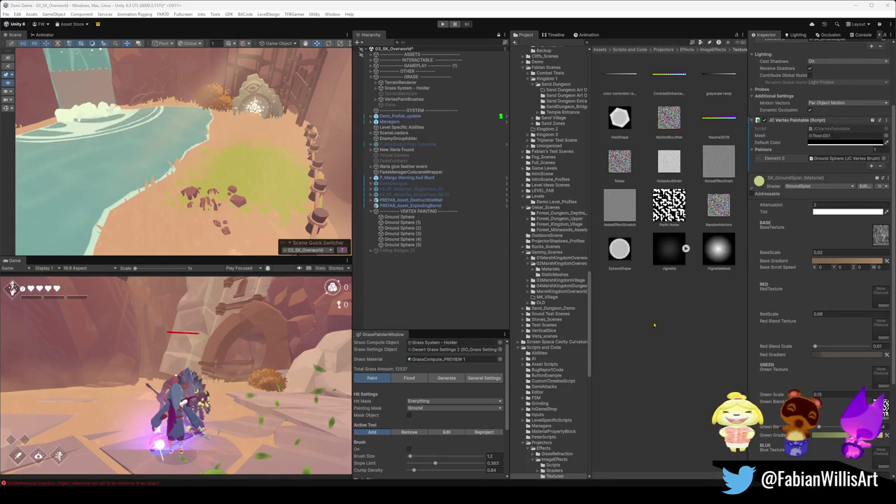
# Step: Fly to the stone shrine and place a copy of the round shrub lower right of the original
pyautogui.moveTo(264, 171)
pyautogui.mouseDown()
pyautogui.moveTo(271, 152)
pyautogui.moveTo(177, 197)
pyautogui.moveTo(200, 192)
pyautogui.mouseUp()
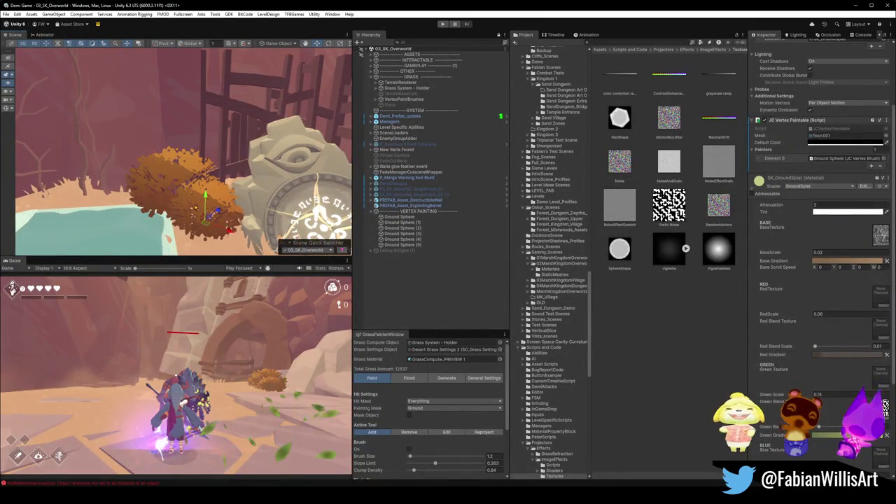
pyautogui.click(199, 192)
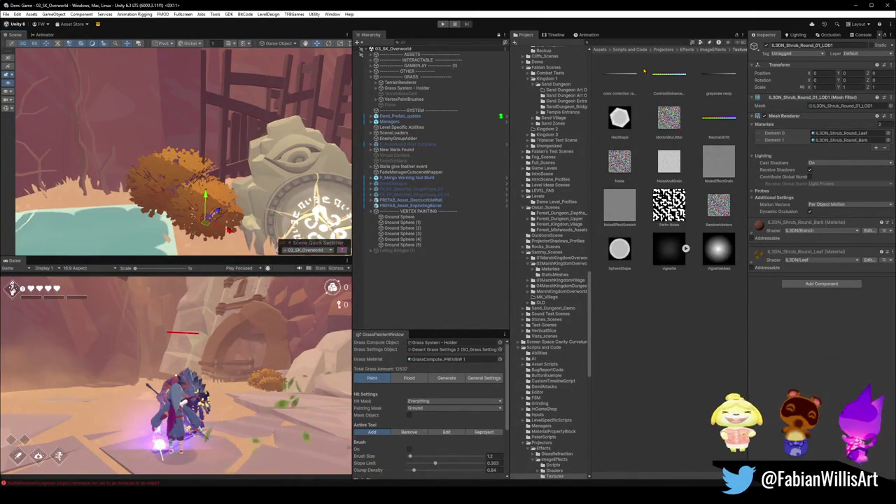
pyautogui.scroll(-3, 238, 167)
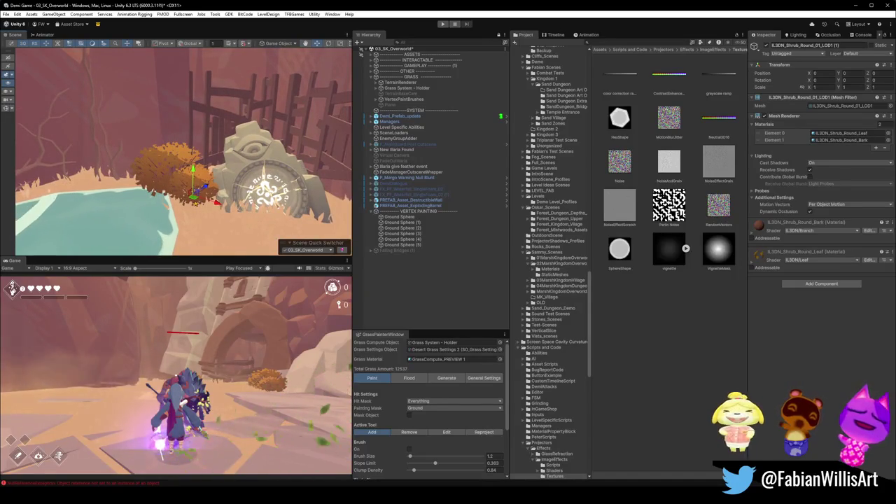
pyautogui.moveTo(192, 198); pyautogui.dragTo(229, 240)
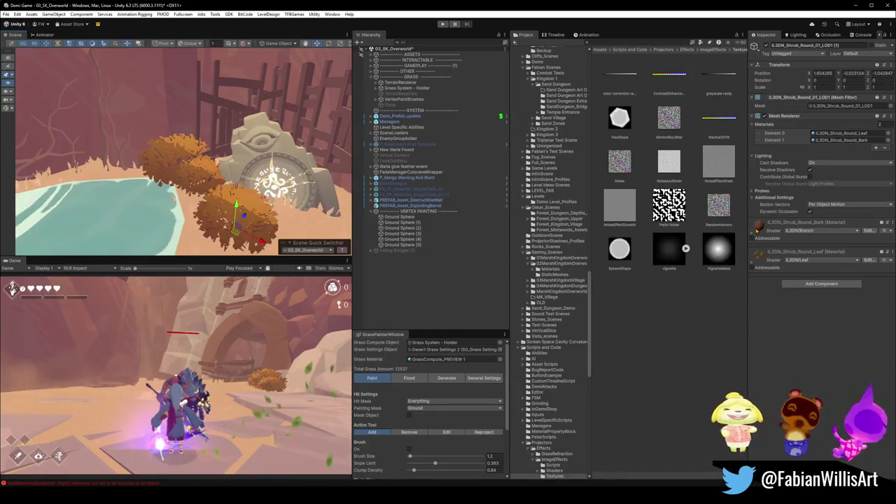
# Step: Give the shrub's Bark material a reddish colour and frame the shrub
pyautogui.click(756, 223)
pyautogui.click(879, 250)
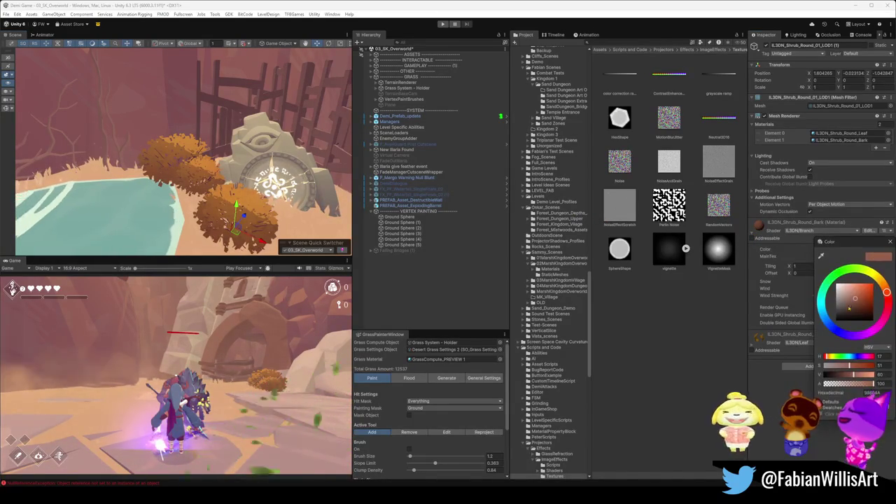
pyautogui.click(754, 237)
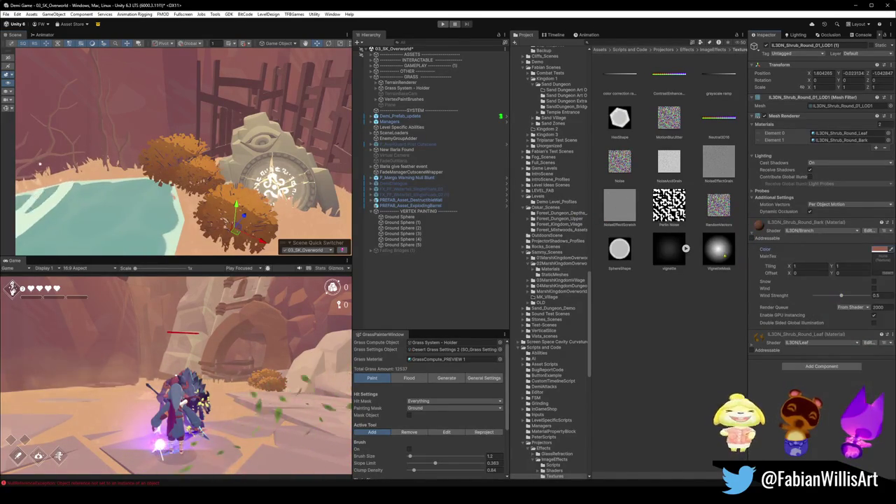
pyautogui.click(755, 223)
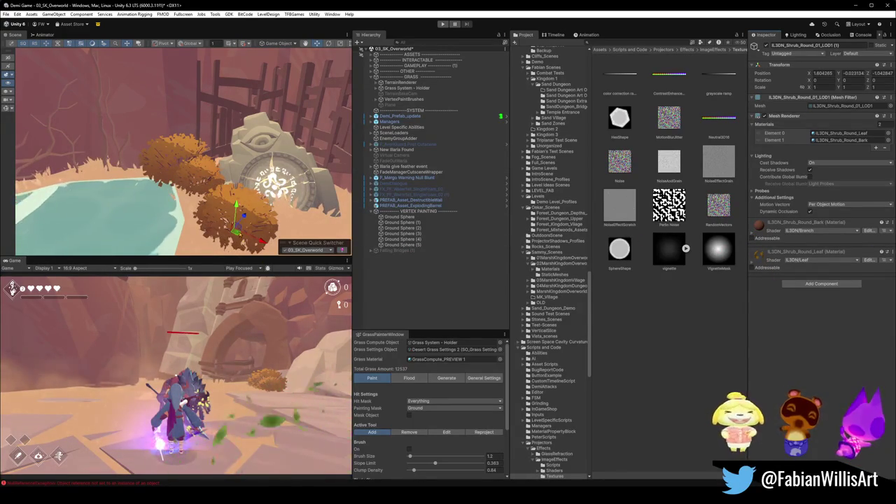
pyautogui.press('f')
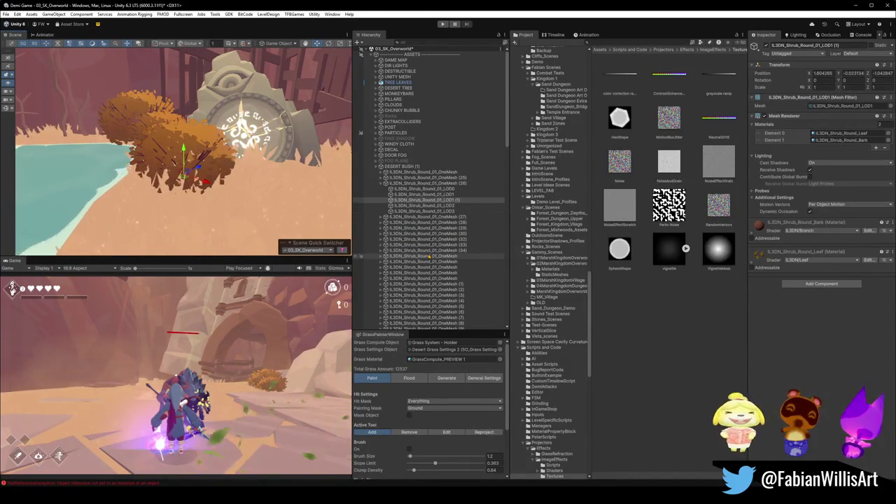
# Step: Delete the stray shrub piece and check the shrub groups' LOD pieces in the hierarchy
pyautogui.press('Delete')
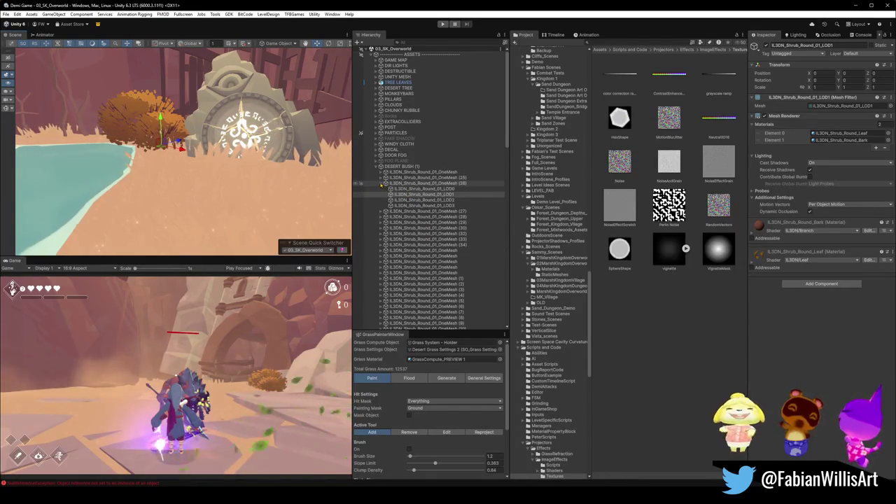
pyautogui.click(382, 184)
pyautogui.click(398, 184)
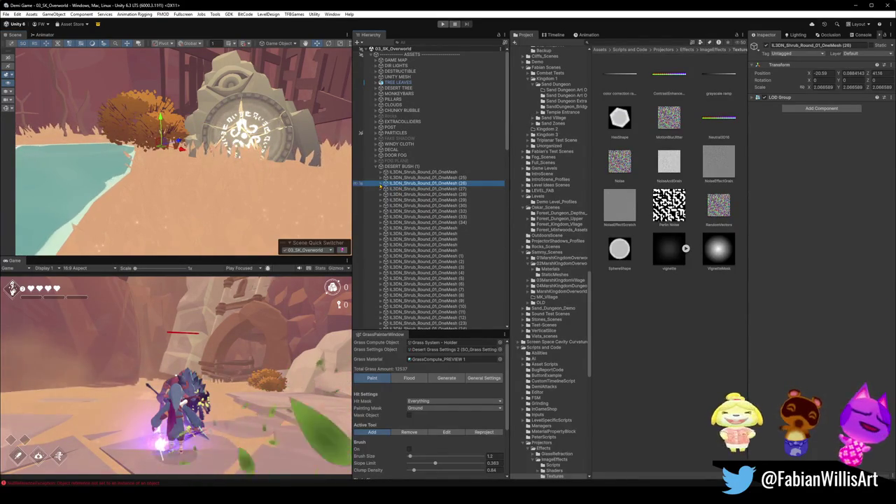
pyautogui.scroll(-2, 421, 239)
pyautogui.click(387, 152)
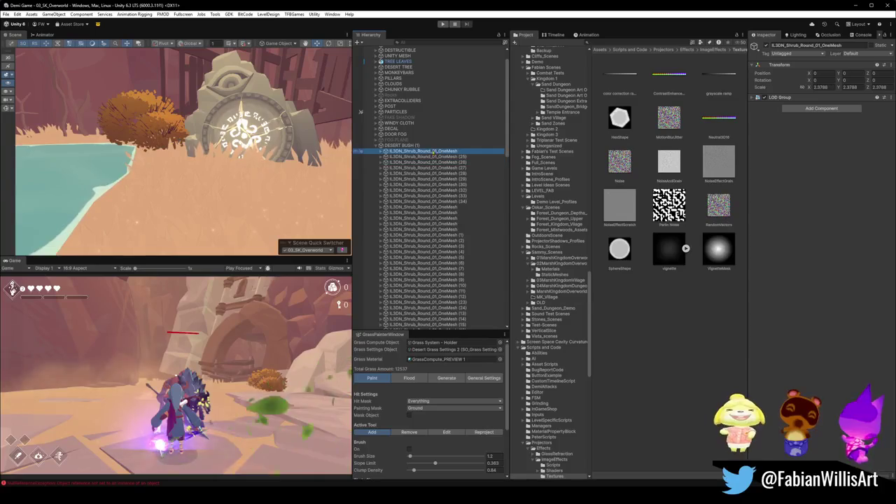
pyautogui.click(382, 151)
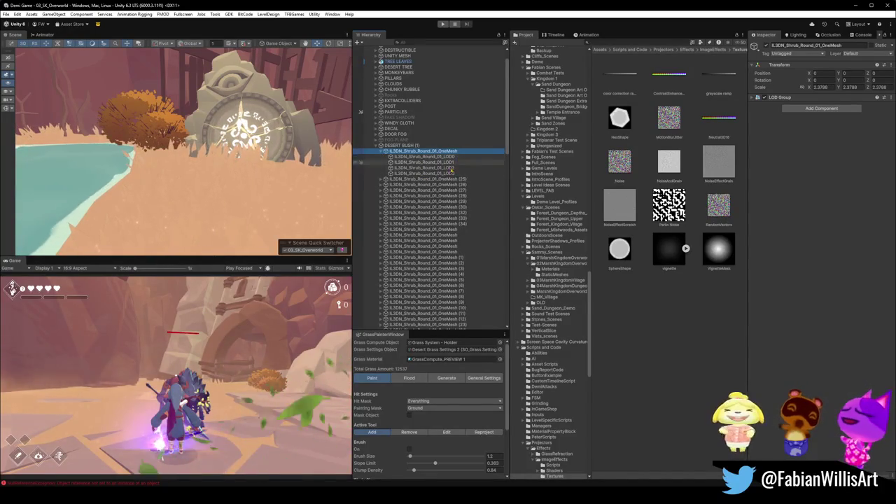
pyautogui.click(383, 152)
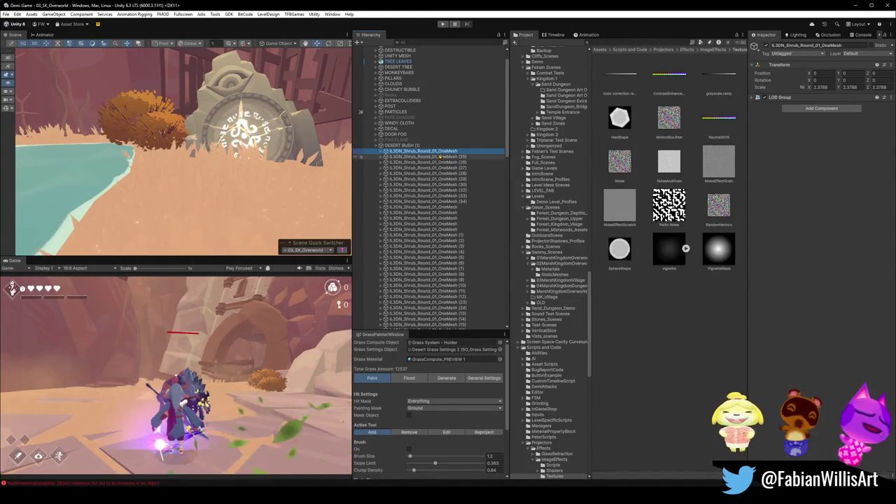
# Step: Try a Ctrl+D duplicate of a shrub, move it, then delete the copy
pyautogui.hotkey('ctrl', 'd')
pyautogui.press('f')
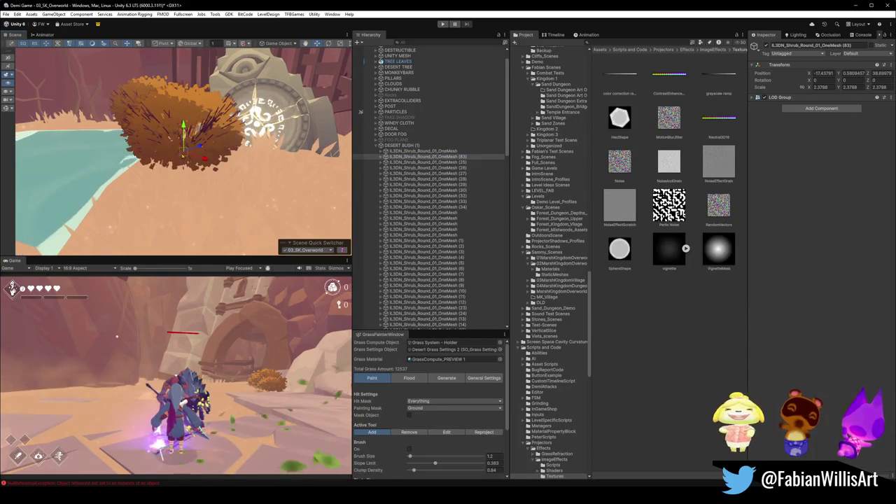
pyautogui.moveTo(184, 144); pyautogui.dragTo(247, 172)
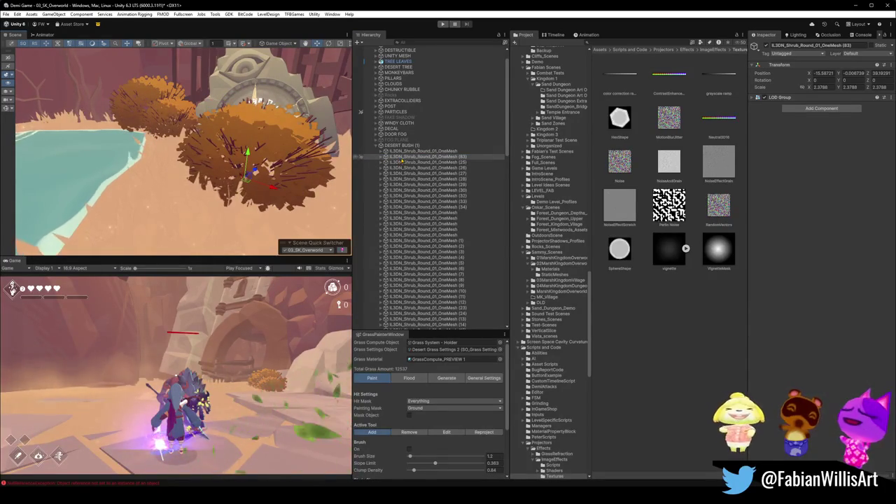
pyautogui.click(405, 164)
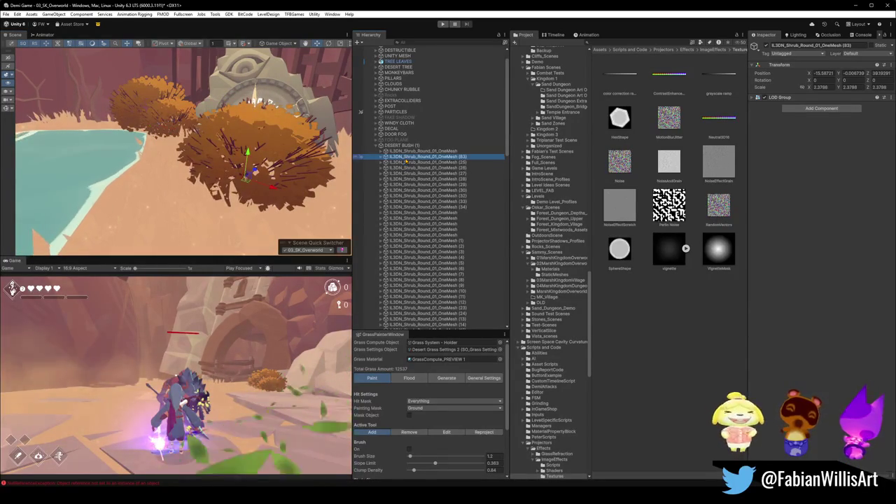
pyautogui.press('Delete')
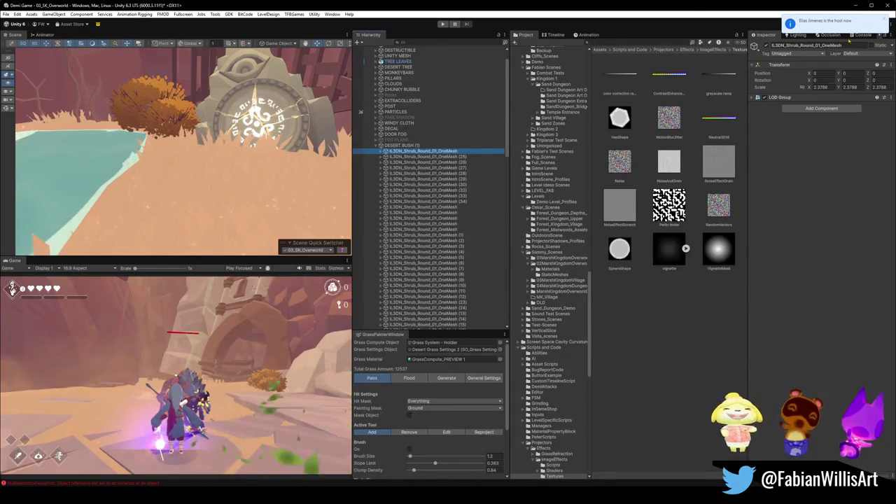
# Step: Dismiss the host-change notice and select every shrub down to the end of the list
pyautogui.click(886, 22)
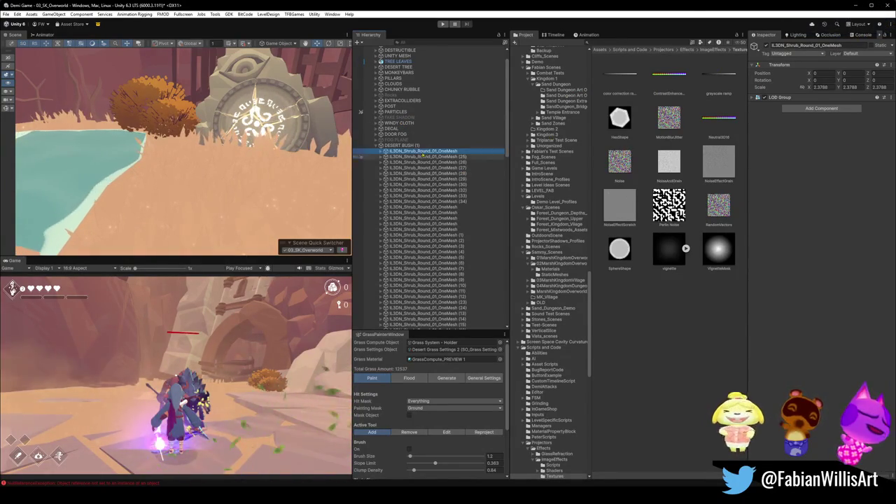
pyautogui.scroll(-5, 432, 246)
pyautogui.scroll(-5, 432, 246)
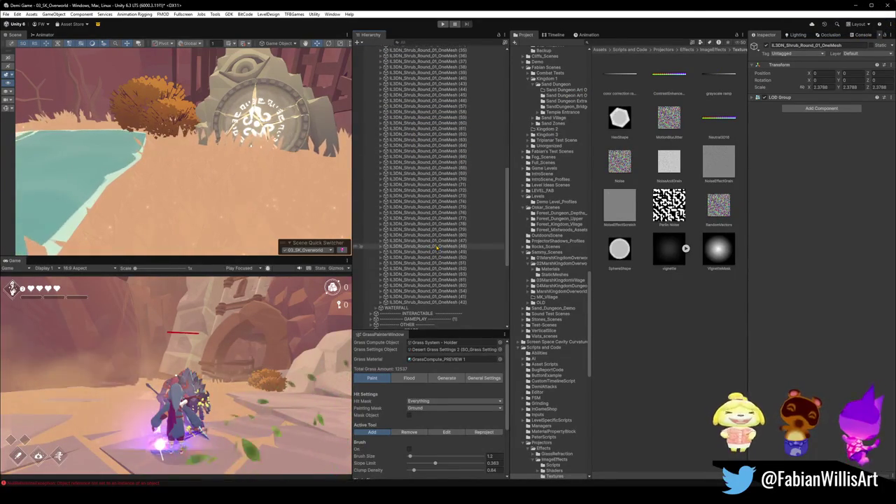
pyautogui.keyDown('shift'); pyautogui.click(432, 302); pyautogui.keyUp('shift')
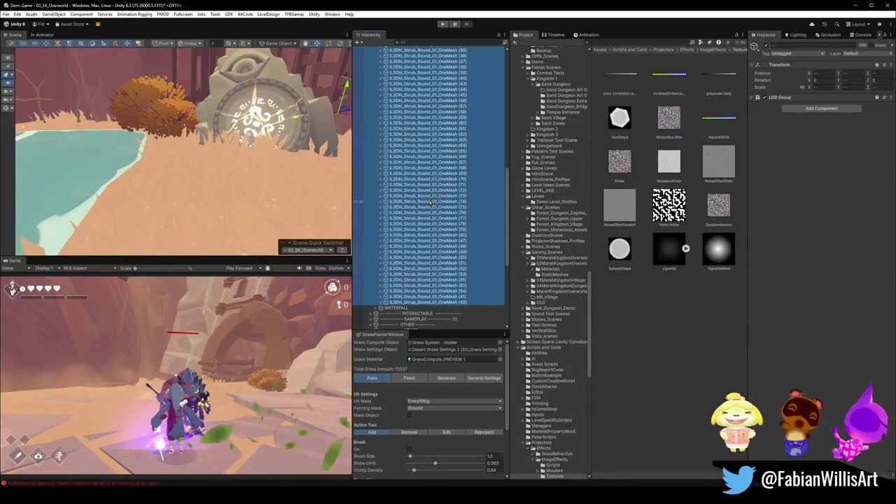
# Step: Group the selected shrubs under a new parent named Brown Bush
pyautogui.hotkey('ctrl', 'shift', 'g')
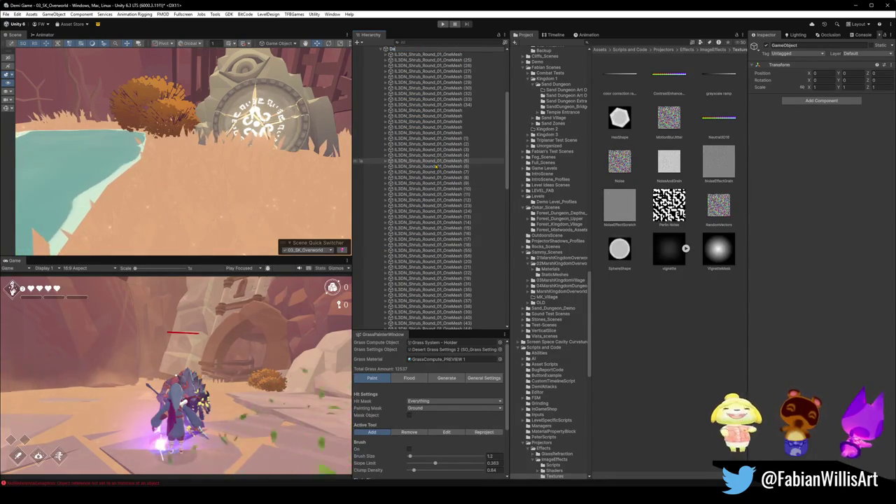
pyautogui.write('ert')
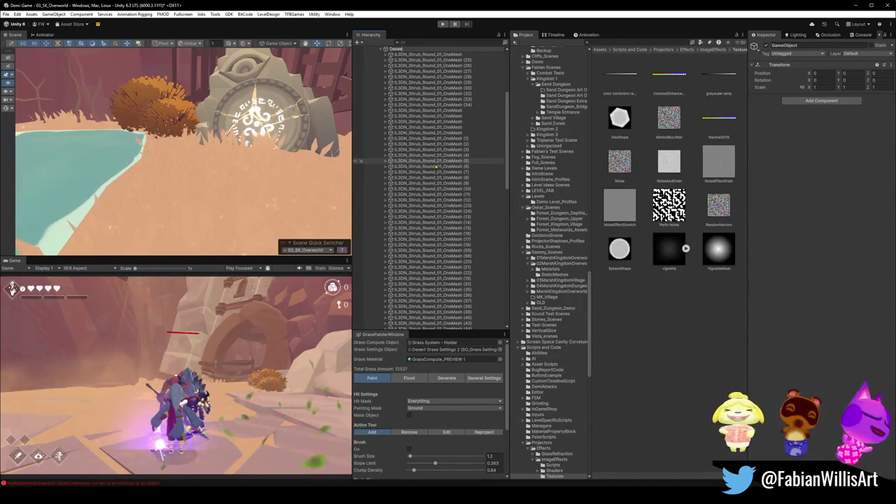
pyautogui.write('Bird')
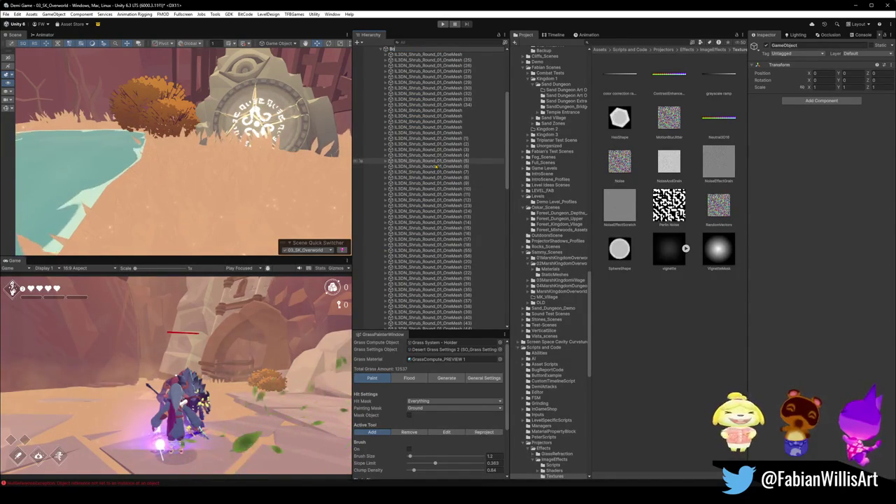
pyautogui.write('ush')
pyautogui.press('Return')
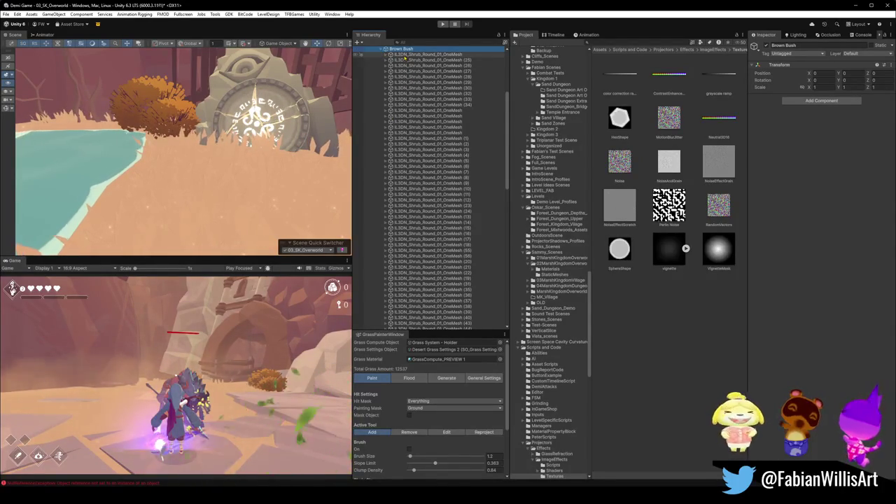
# Step: Put shrub (83) in its own Green Bush group and move it out of Brown Bush
pyautogui.click(427, 59)
pyautogui.press('f')
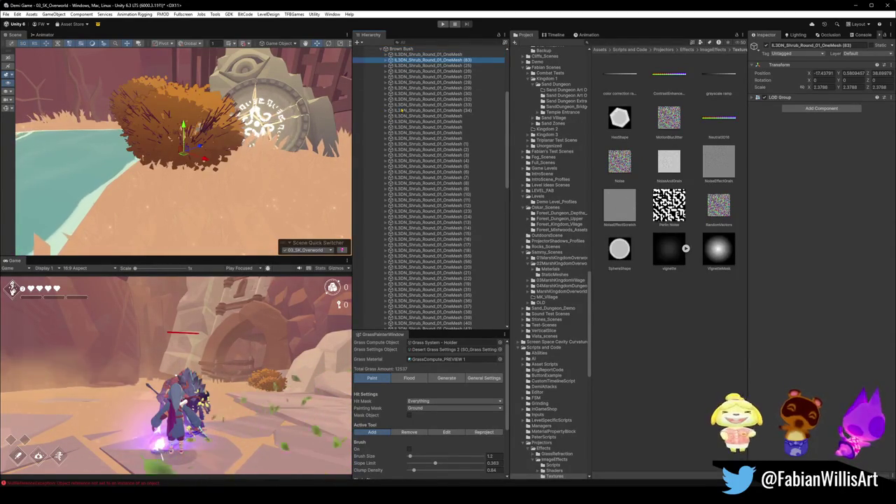
pyautogui.hotkey('ctrl', 'shift', 'g')
pyautogui.write('Gra')
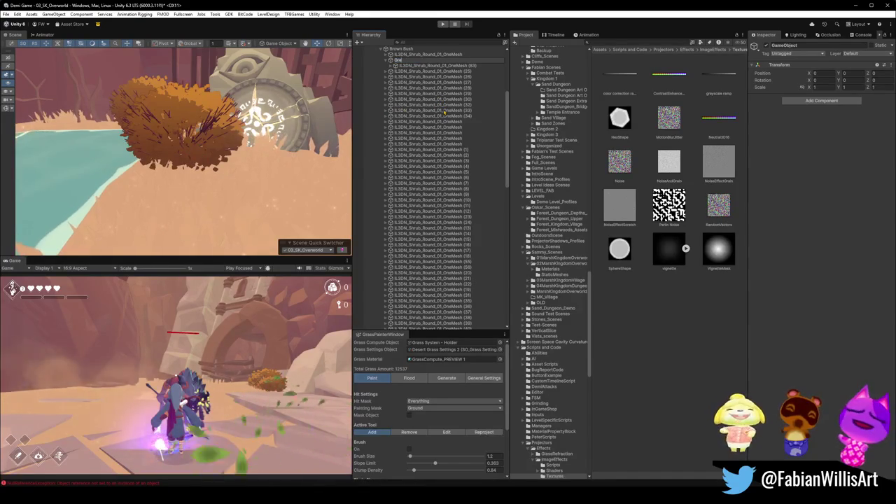
pyautogui.write('h')
pyautogui.press('Return')
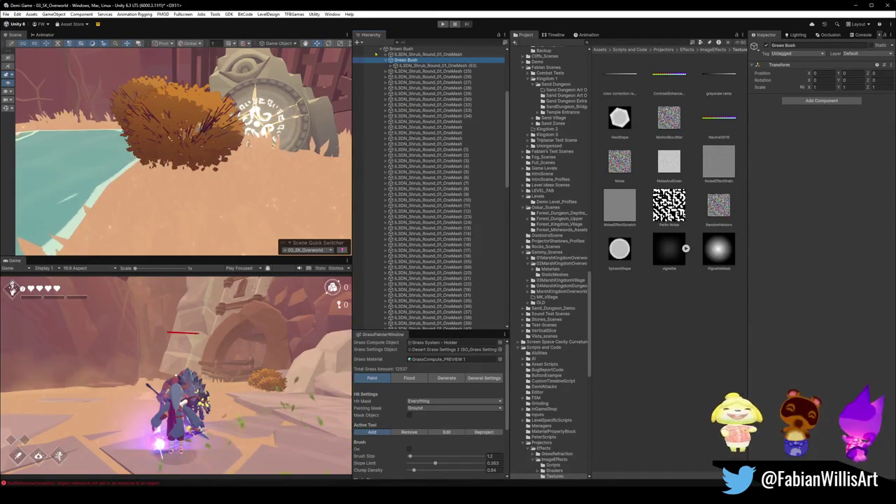
pyautogui.click(389, 60)
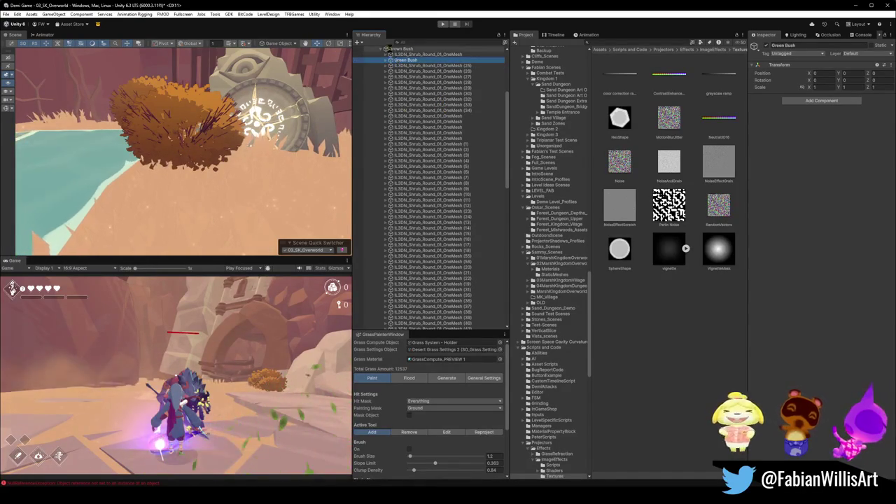
pyautogui.scroll(2, 397, 62)
pyautogui.moveTo(389, 87); pyautogui.dragTo(389, 79)
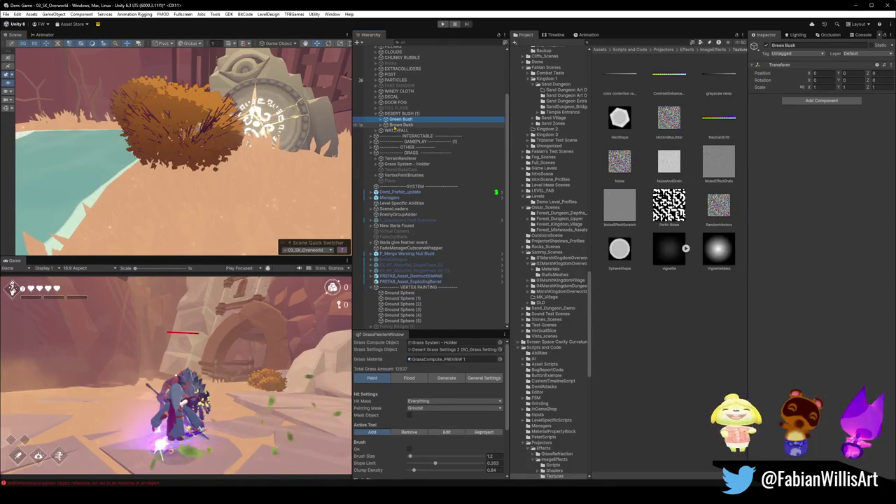
pyautogui.click(386, 119)
# Step: Select the shrub's LOD0 piece and locate its leaf material in the project
pyautogui.click(392, 124)
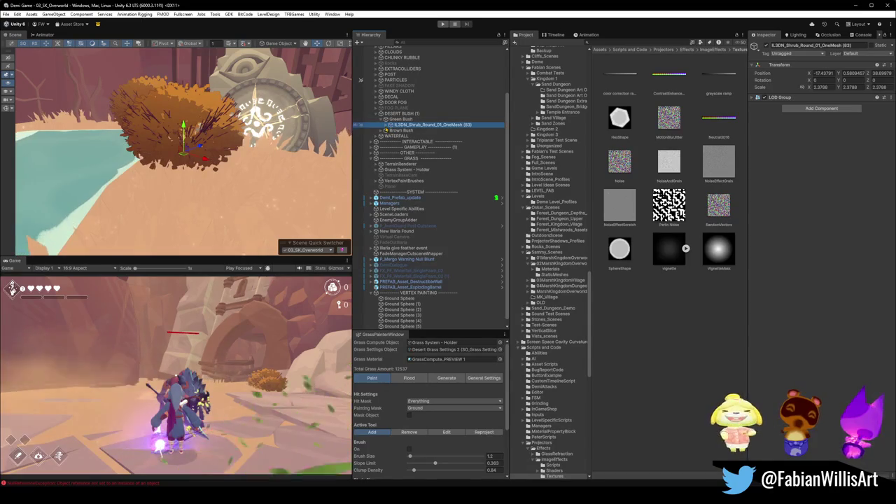
pyautogui.click(384, 124)
pyautogui.click(427, 130)
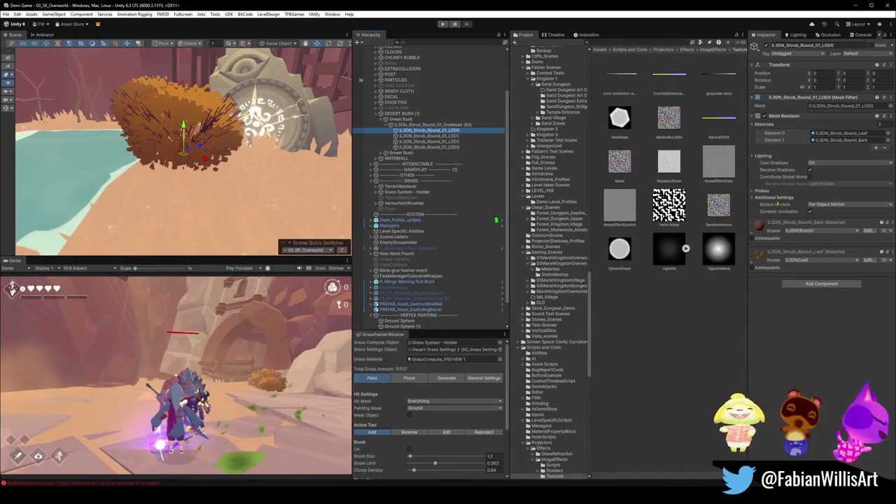
pyautogui.click(454, 136)
pyautogui.click(458, 131)
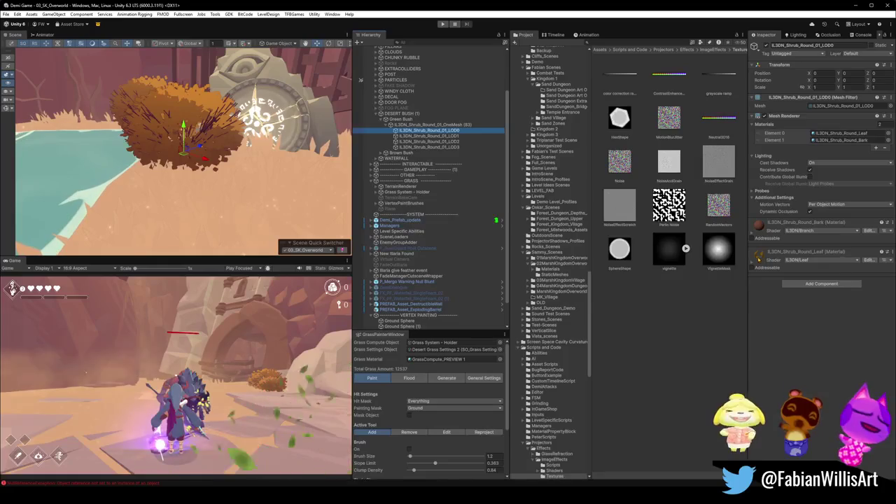
pyautogui.rightClick(759, 259)
pyautogui.click(791, 288)
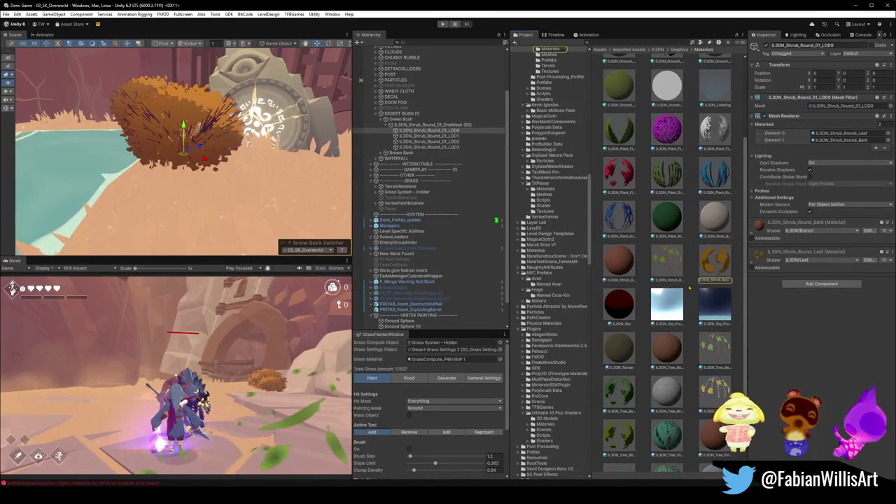
# Step: Try green and blue grass materials on the bush, undo both, and locate the leaf material
pyautogui.moveTo(666, 171); pyautogui.dragTo(786, 327)
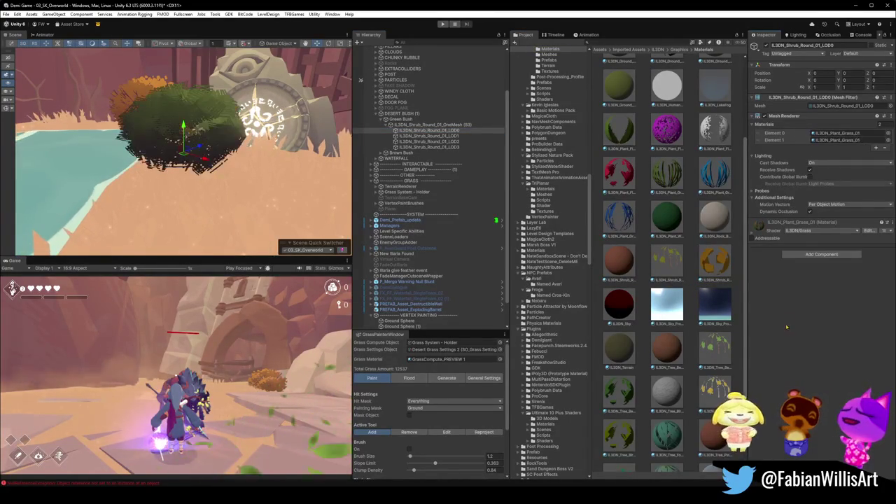
pyautogui.hotkey('ctrl', 'z')
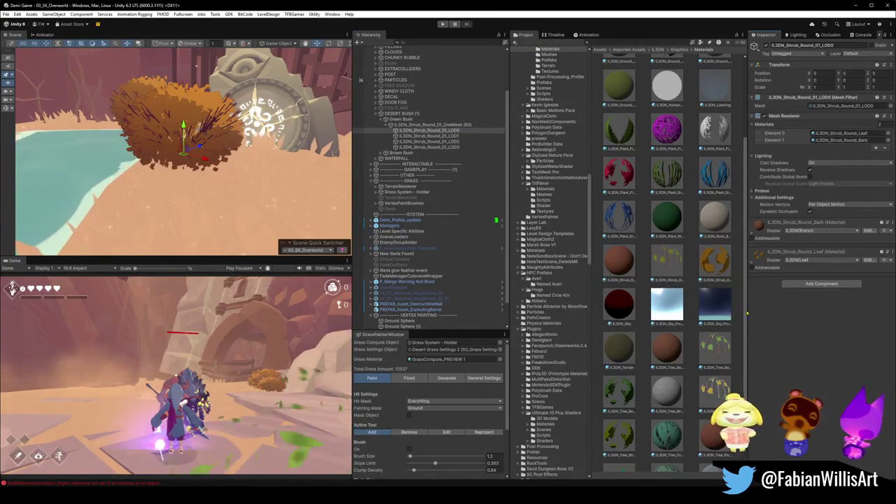
pyautogui.moveTo(716, 175); pyautogui.dragTo(812, 329)
pyautogui.hotkey('ctrl', 'z')
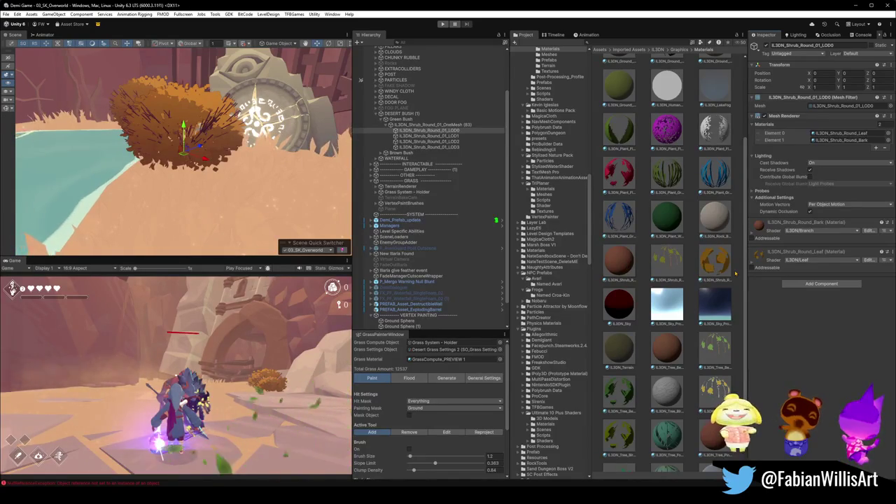
pyautogui.rightClick(759, 255)
pyautogui.click(805, 268)
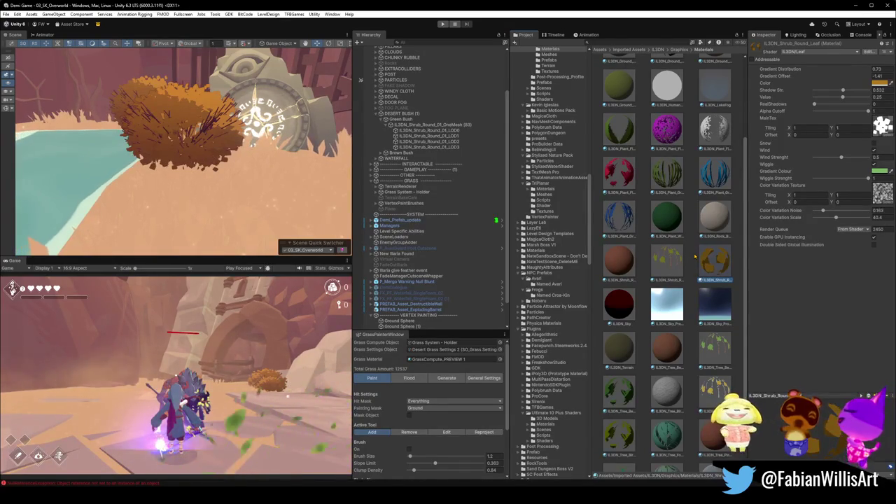
# Step: Duplicate the shrub leaf material and tint the copy green (45B421)
pyautogui.hotkey('ctrl', 'd')
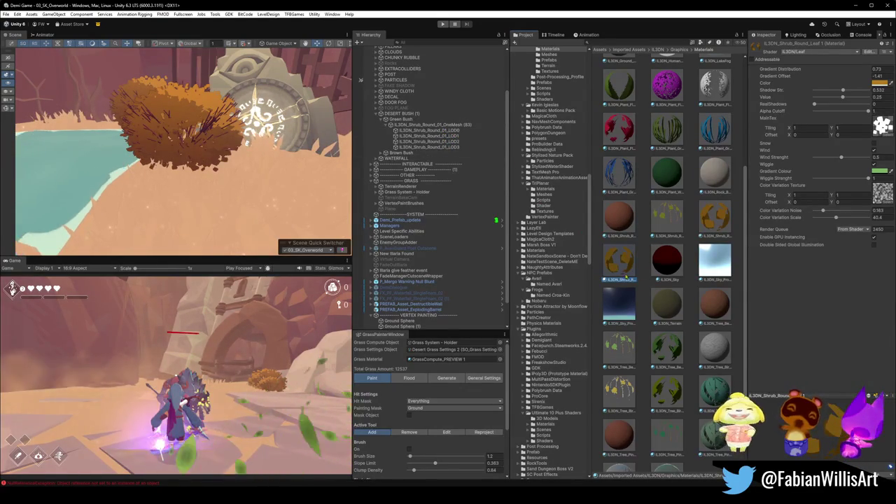
pyautogui.click(879, 82)
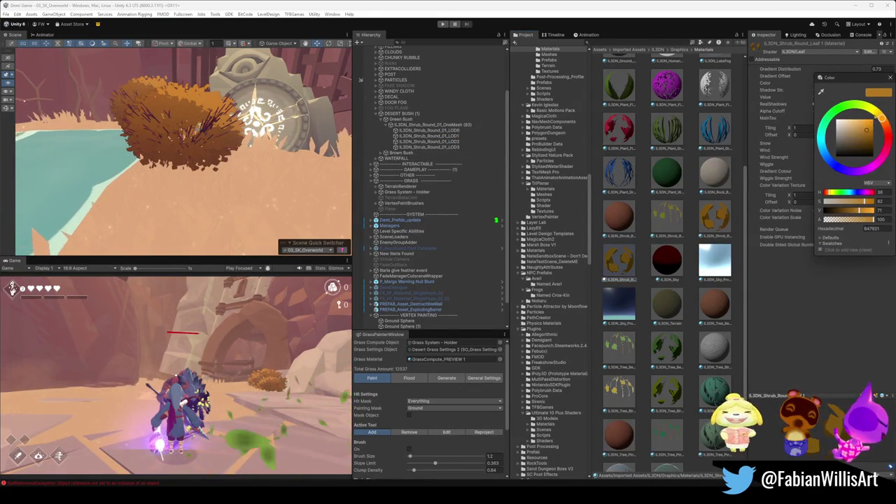
pyautogui.click(849, 106)
pyautogui.moveTo(846, 106); pyautogui.dragTo(844, 106)
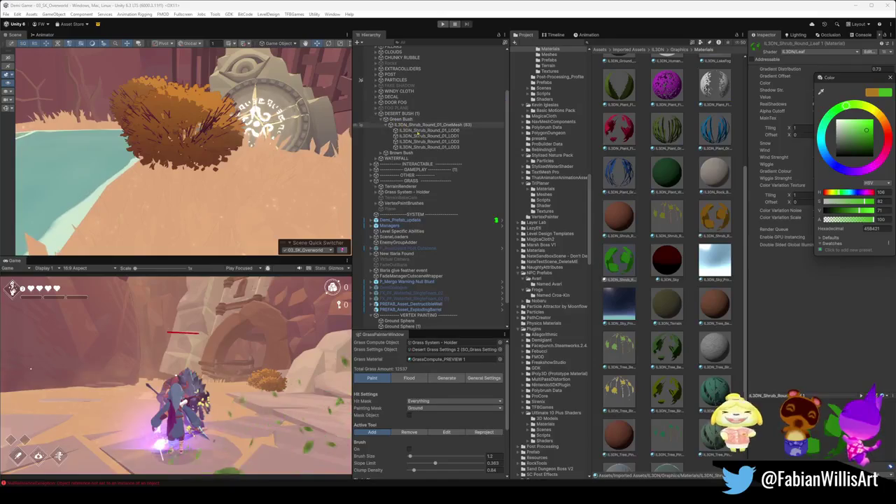
# Step: Try assigning the green leaf material to all four LOD meshes, then restore their original materials
pyautogui.click(435, 130)
pyautogui.keyDown('shift'); pyautogui.click(428, 147); pyautogui.keyUp('shift')
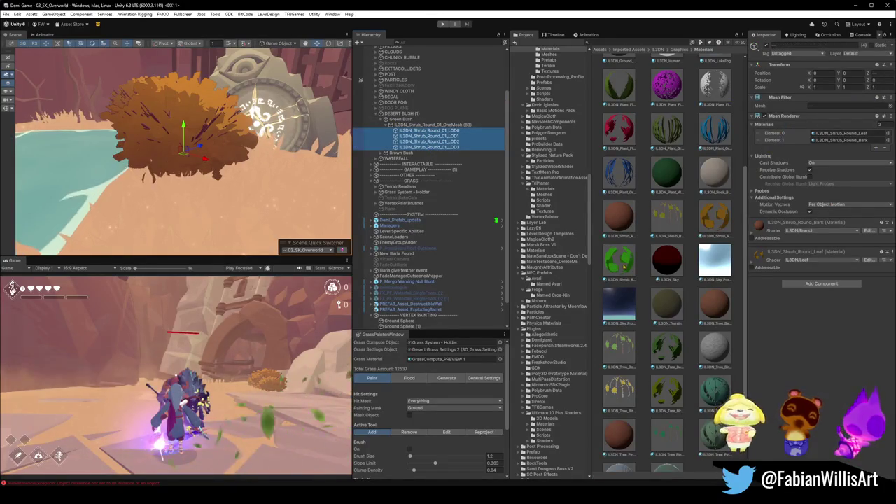
pyautogui.moveTo(619, 261); pyautogui.dragTo(847, 140)
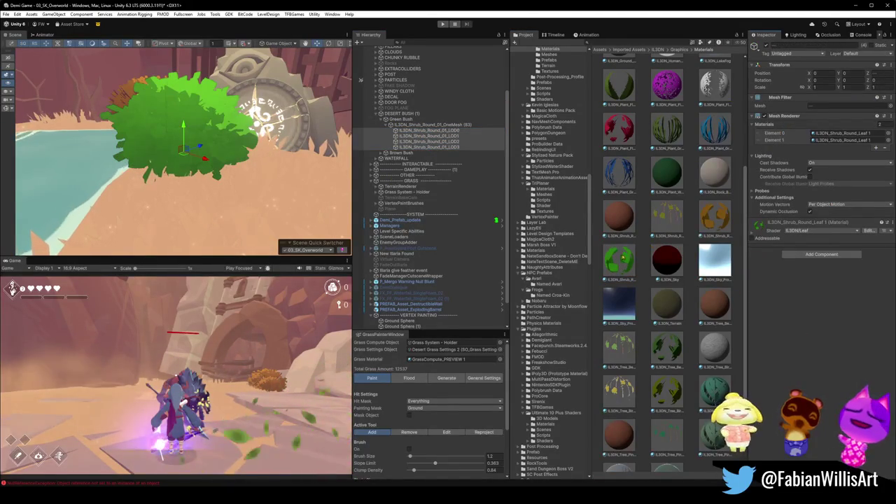
pyautogui.scroll(2, 226, 143)
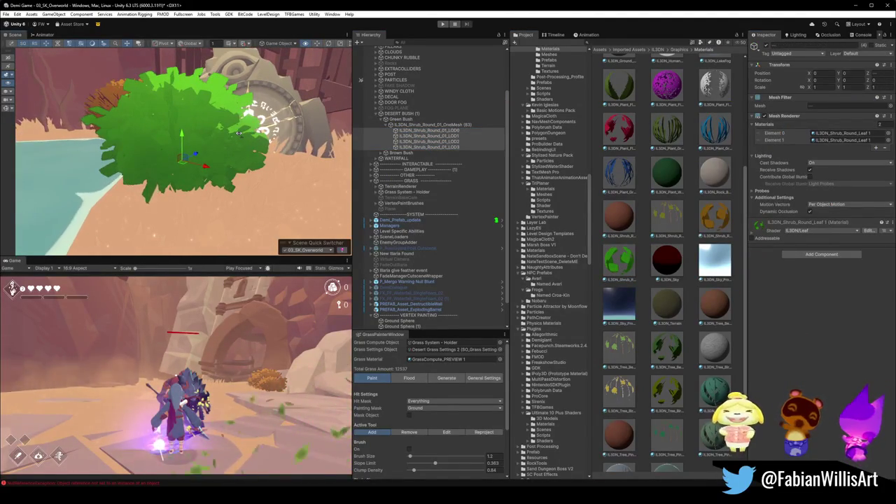
pyautogui.click(428, 135)
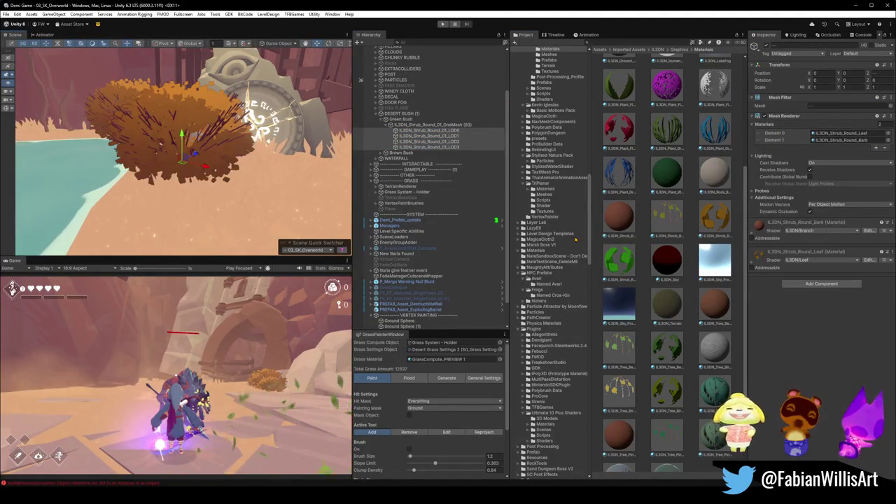
# Step: Select the LOD0 mesh and expand, then collapse, its leaf material's properties
pyautogui.click(429, 130)
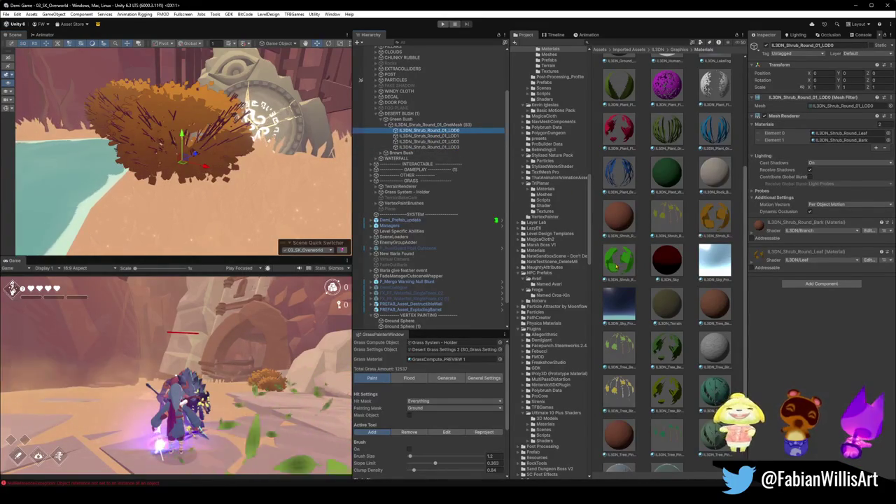
pyautogui.click(758, 259)
pyautogui.click(758, 259)
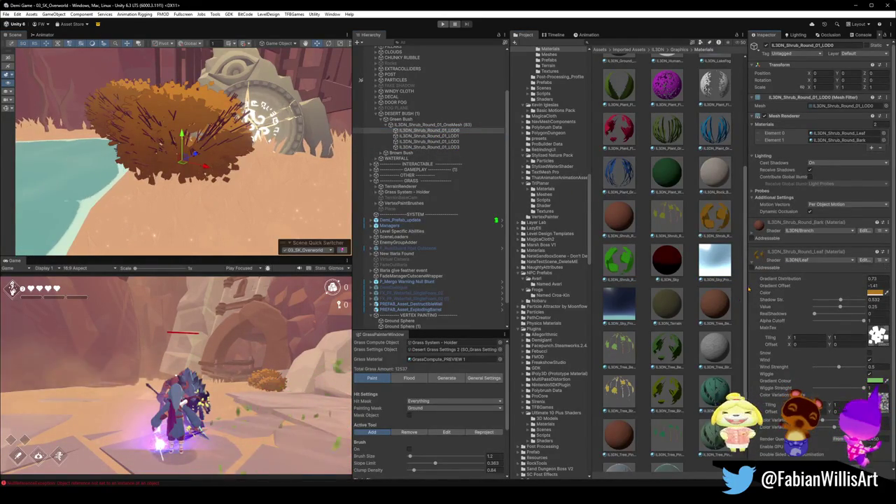
pyautogui.click(753, 266)
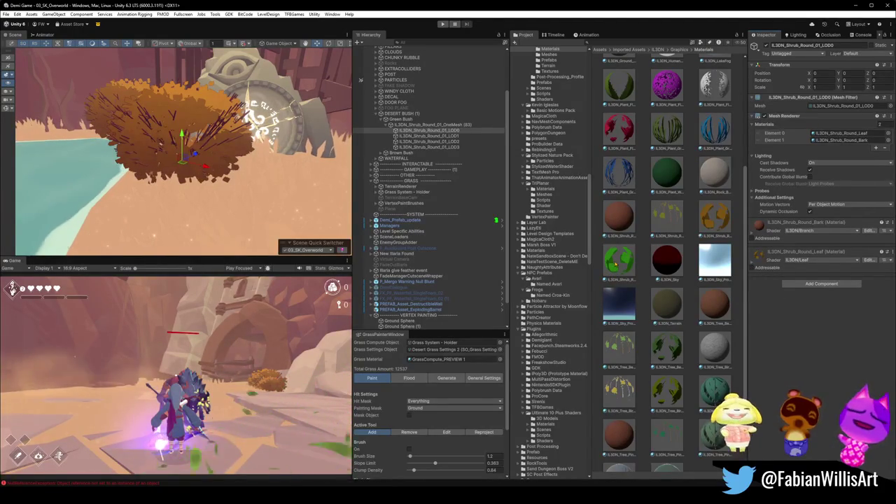
# Step: Drag the green Leaf 1 material onto the leaf slot of LOD1, LOD2, LOD3 and LOD0
pyautogui.click(429, 136)
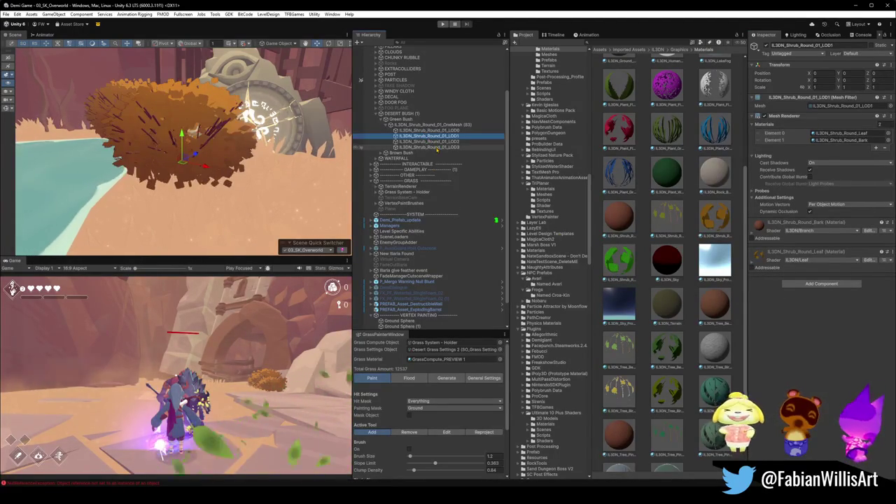
pyautogui.moveTo(619, 263)
pyautogui.mouseDown()
pyautogui.moveTo(241, 105)
pyautogui.moveTo(232, 143)
pyautogui.mouseUp()
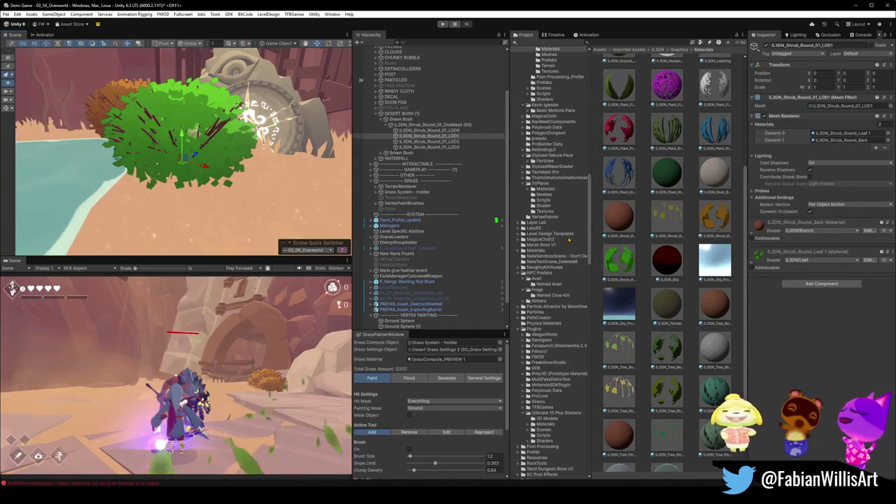
pyautogui.click(429, 142)
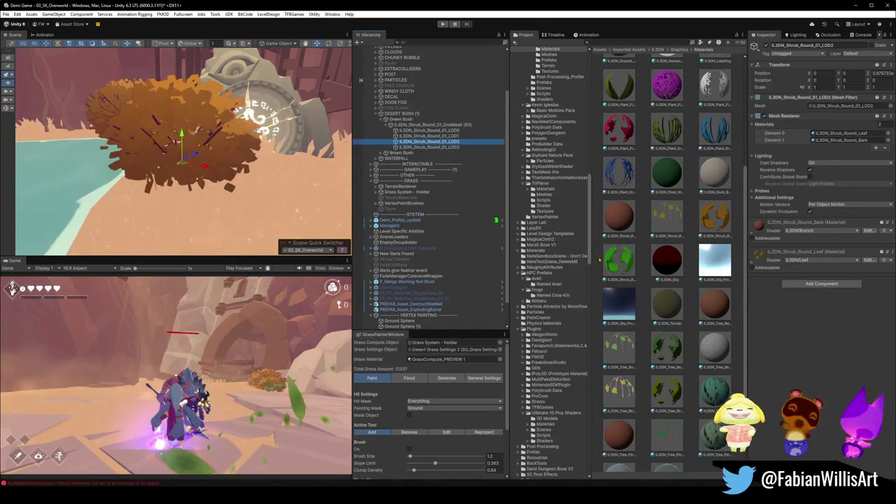
pyautogui.moveTo(280, 138); pyautogui.dragTo(233, 149)
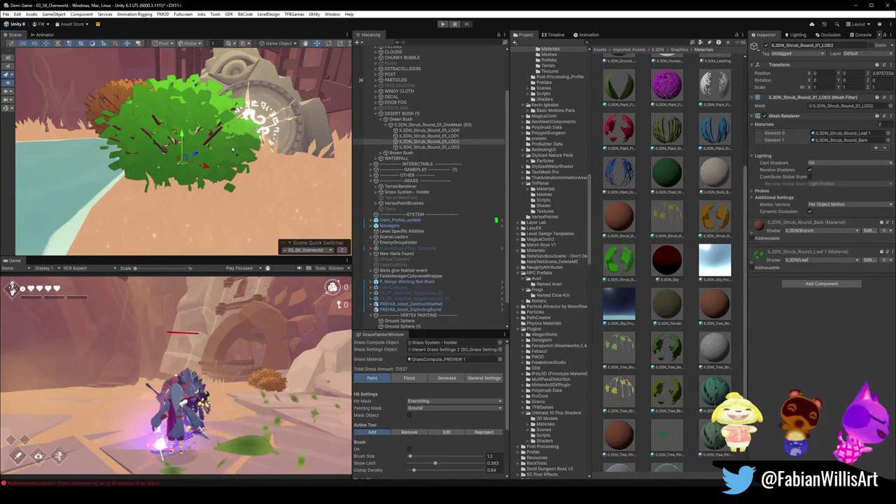
pyautogui.click(428, 147)
pyautogui.moveTo(619, 261); pyautogui.dragTo(228, 151)
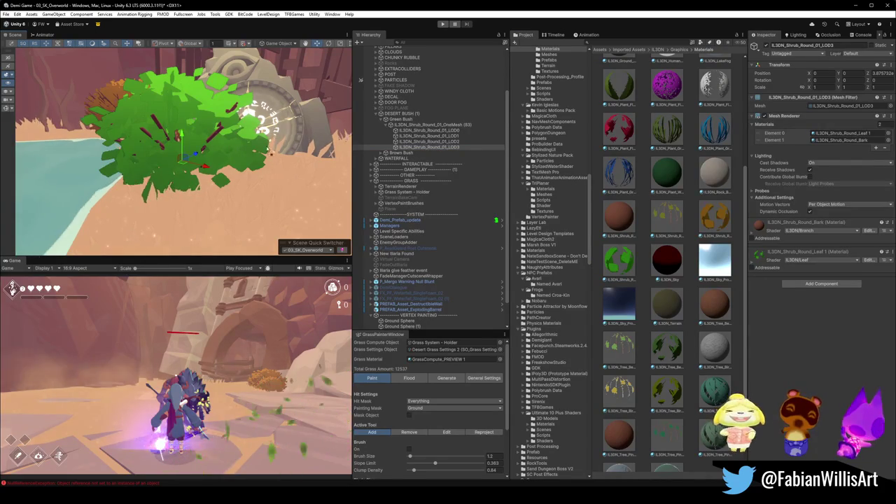
pyautogui.click(454, 131)
pyautogui.moveTo(619, 260)
pyautogui.mouseDown()
pyautogui.moveTo(420, 196)
pyautogui.moveTo(209, 156)
pyautogui.mouseUp()
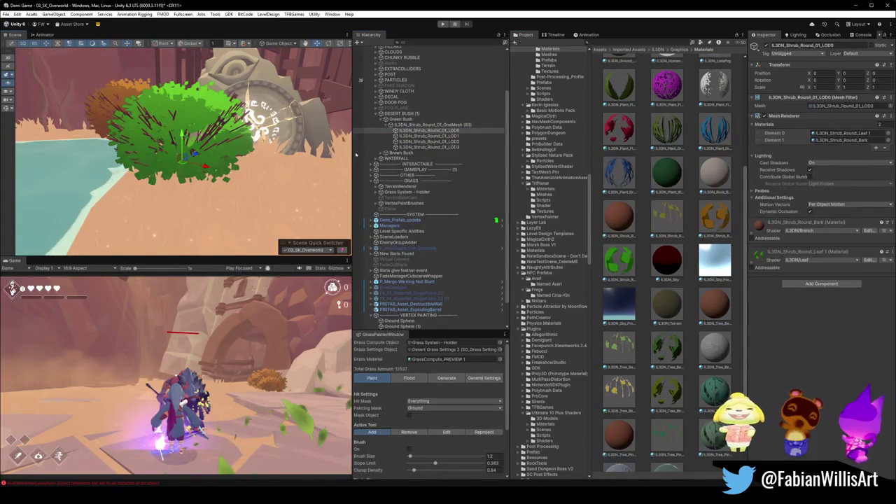
# Step: Verify each LOD mesh's materials, then open the green leaf material's settings
pyautogui.click(441, 136)
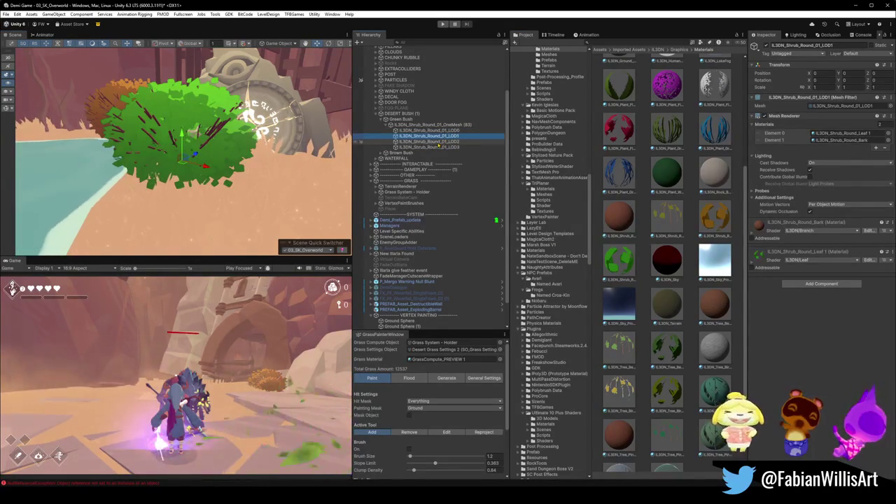
pyautogui.click(439, 141)
pyautogui.click(441, 147)
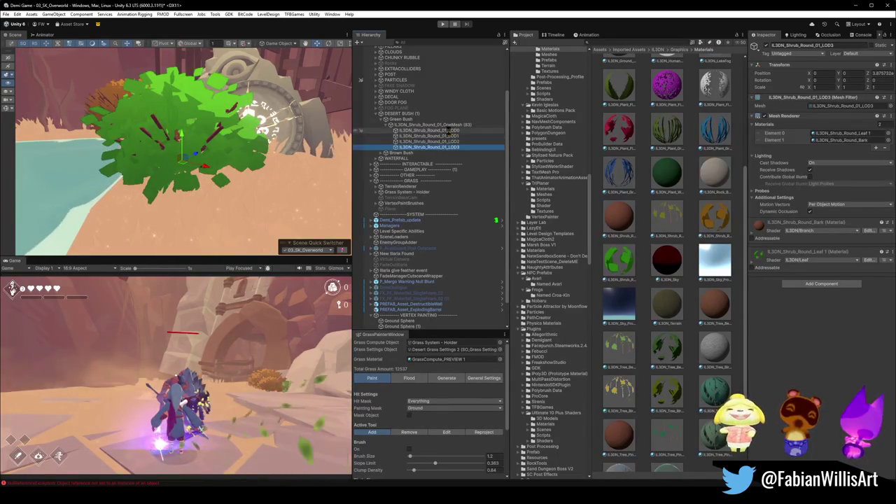
pyautogui.click(450, 131)
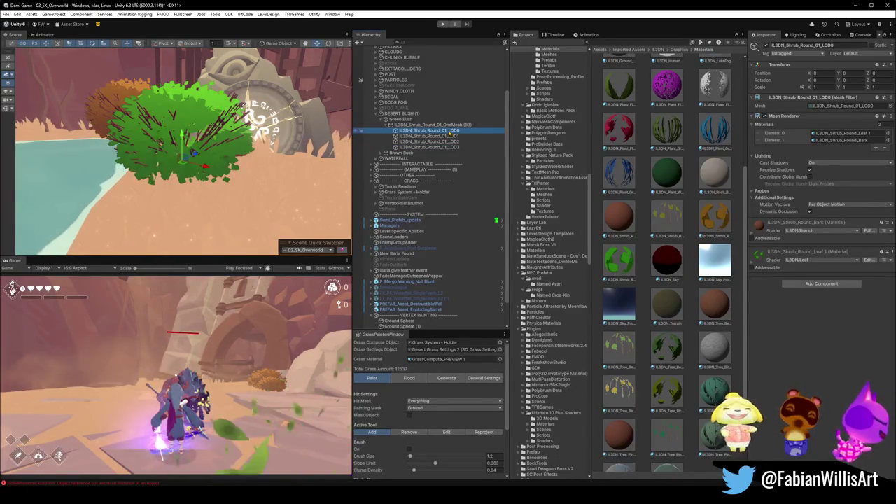
pyautogui.moveTo(619, 261); pyautogui.dragTo(802, 396)
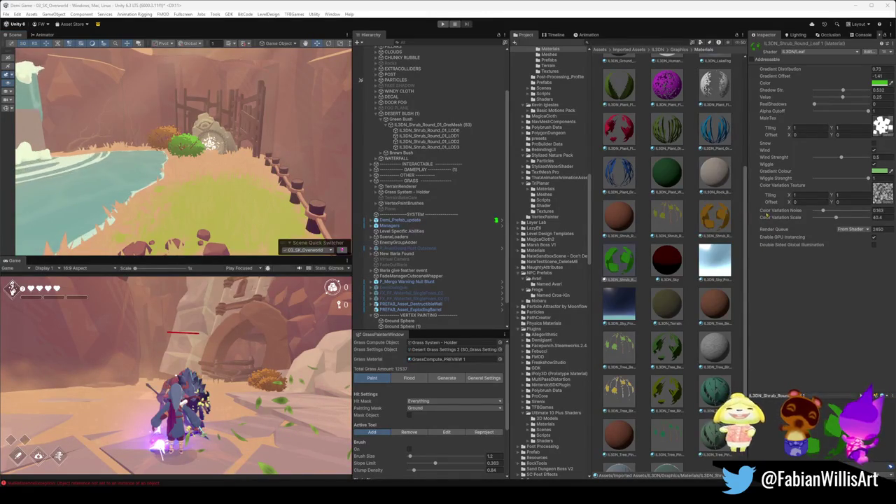
# Step: Adjust the leaf Color in the picker to a paler, slightly duller yellow-green and confirm it
pyautogui.click(879, 82)
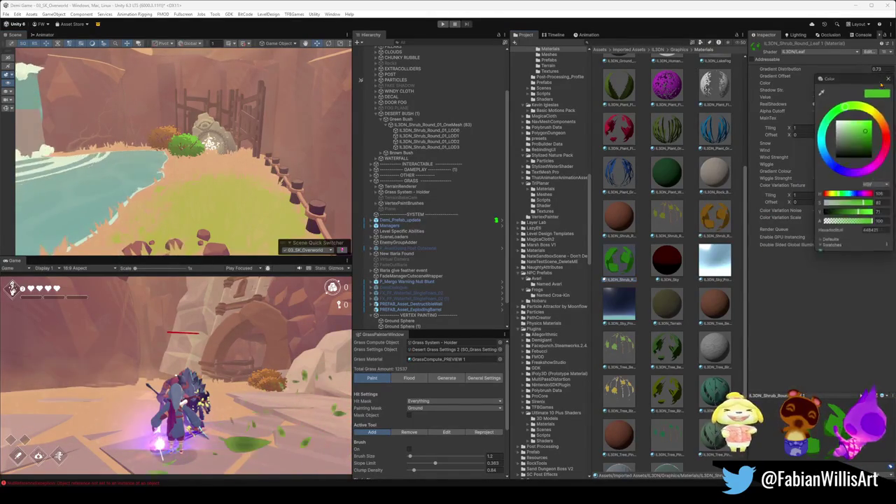
pyautogui.moveTo(866, 130); pyautogui.dragTo(850, 130)
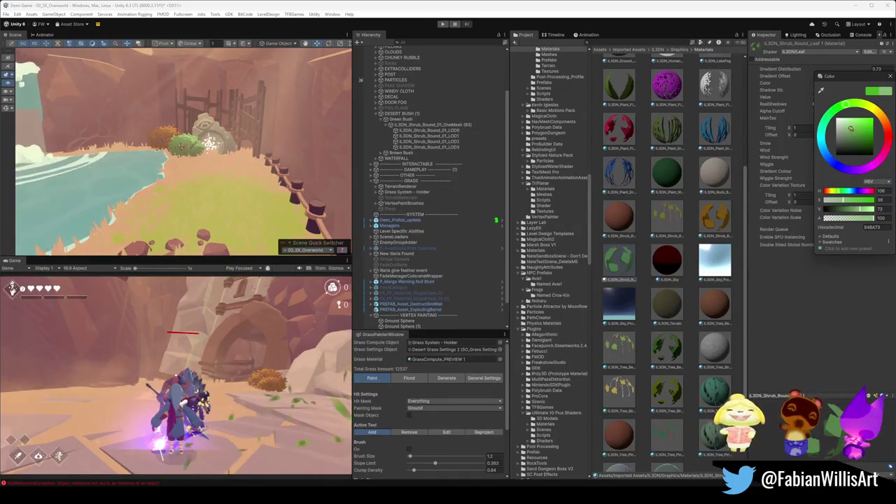
pyautogui.moveTo(867, 123)
pyautogui.mouseDown()
pyautogui.moveTo(866, 106)
pyautogui.moveTo(852, 104)
pyautogui.moveTo(853, 134)
pyautogui.mouseUp()
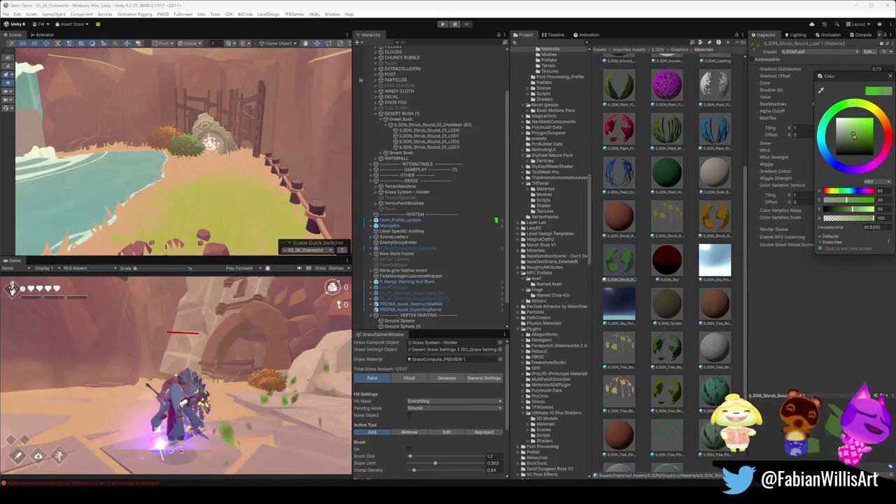
pyautogui.moveTo(853, 134); pyautogui.dragTo(859, 108)
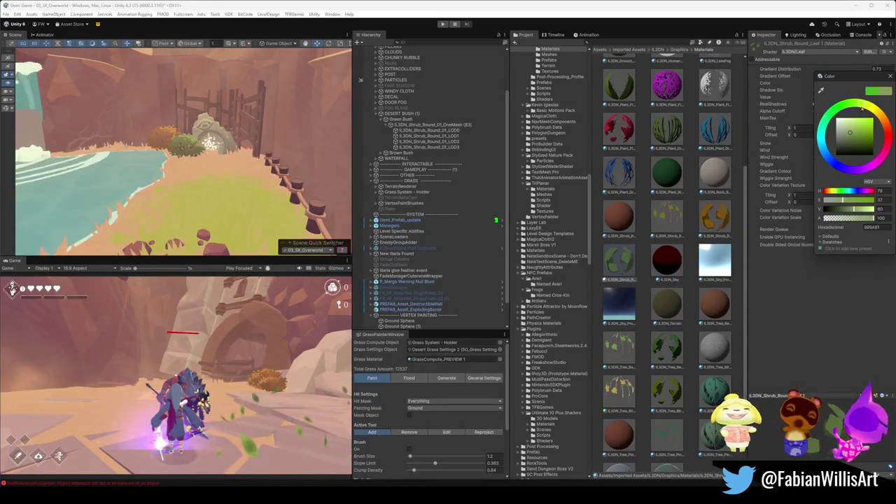
pyautogui.click(853, 135)
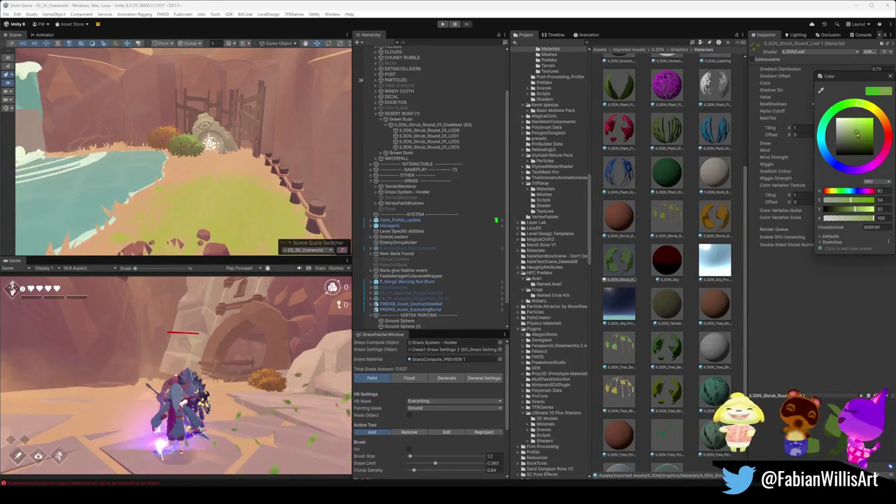
pyautogui.click(856, 133)
pyautogui.click(853, 133)
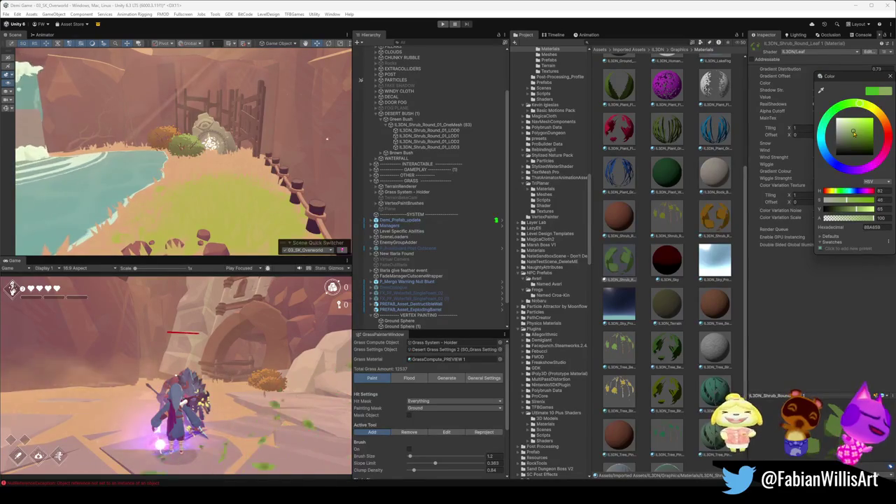
pyautogui.click(852, 131)
pyautogui.press('Return')
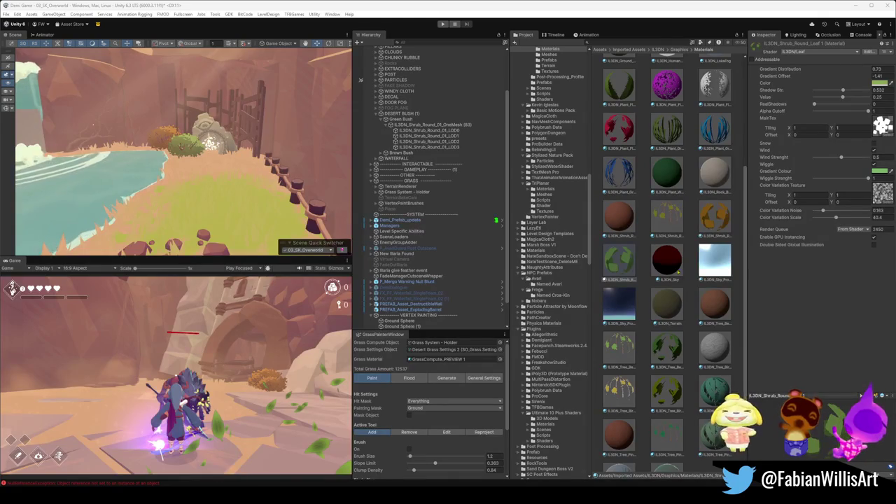
pyautogui.scroll(3, 666, 246)
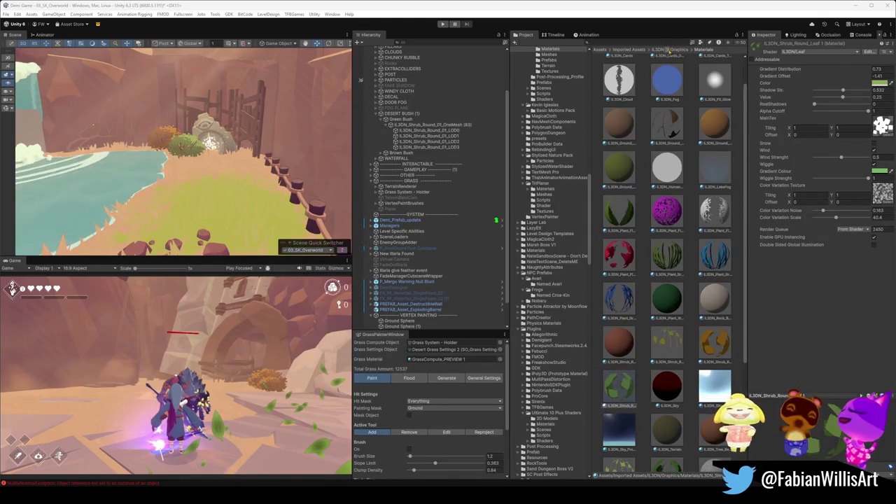
# Step: Go up to the IL3DN folder, peek into Prefabs, then open Graphics > Meshes and scroll its models
pyautogui.click(658, 50)
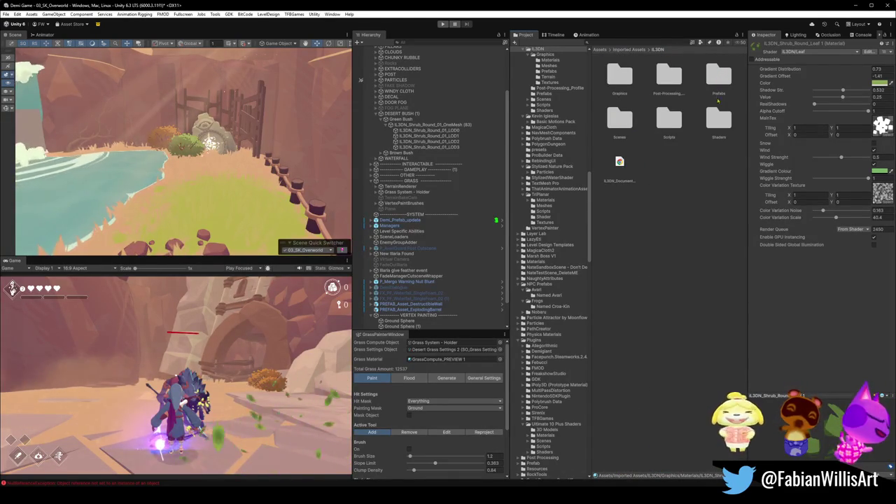
pyautogui.doubleClick(718, 75)
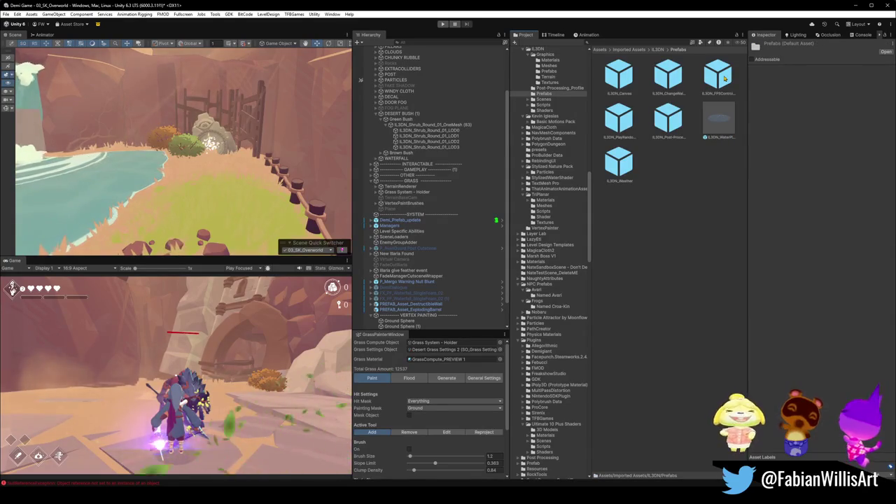
pyautogui.press('BackSpace')
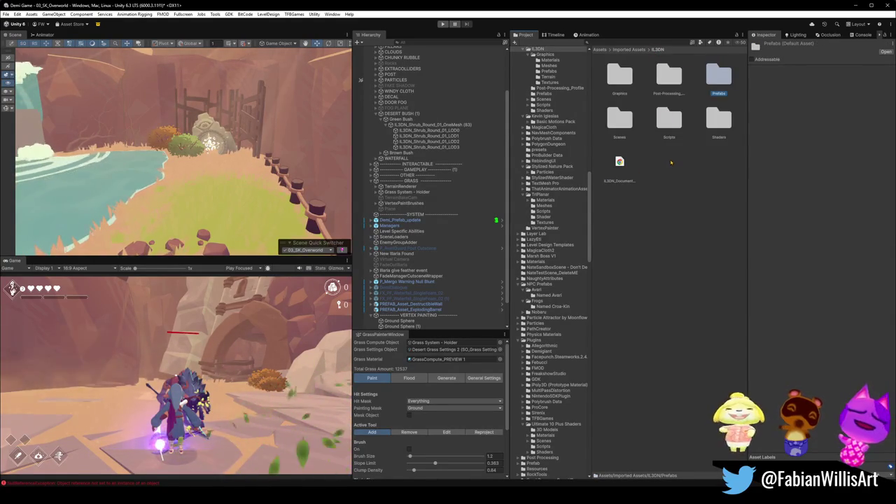
pyautogui.doubleClick(630, 79)
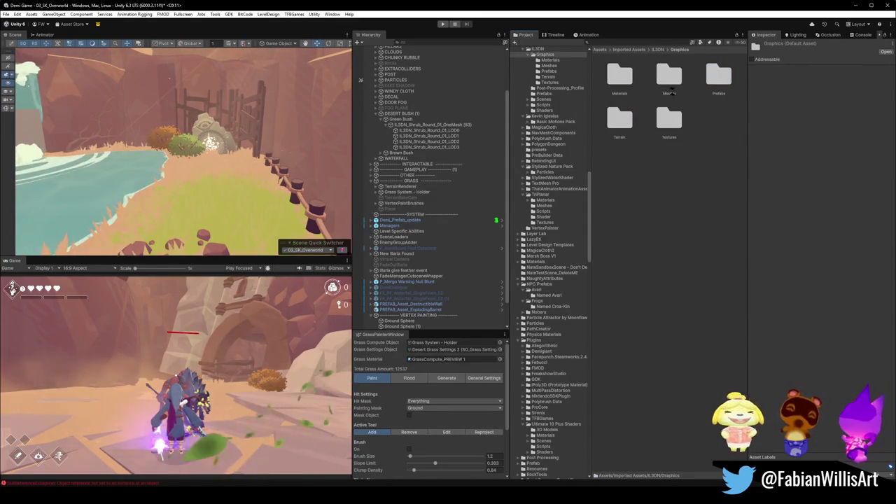
pyautogui.click(669, 78)
pyautogui.doubleClick(669, 78)
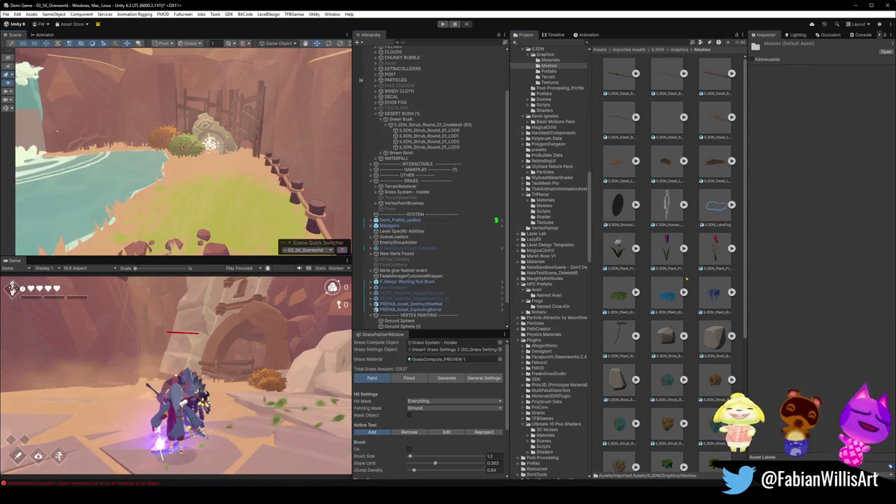
pyautogui.scroll(-5, 657, 270)
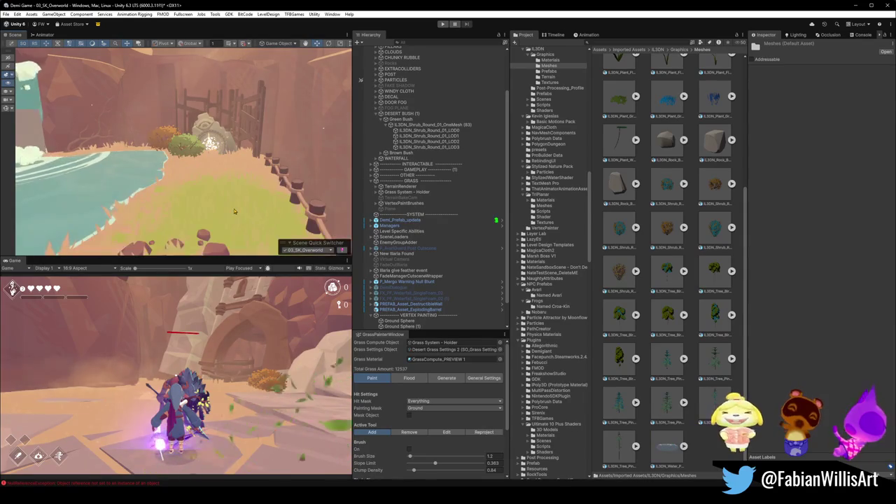
pyautogui.scroll(2, 647, 315)
pyautogui.moveTo(619, 334)
pyautogui.mouseDown()
pyautogui.moveTo(266, 231)
pyautogui.moveTo(249, 210)
pyautogui.moveTo(559, 238)
pyautogui.mouseUp()
pyautogui.scroll(3, 673, 259)
pyautogui.scroll(1, 671, 245)
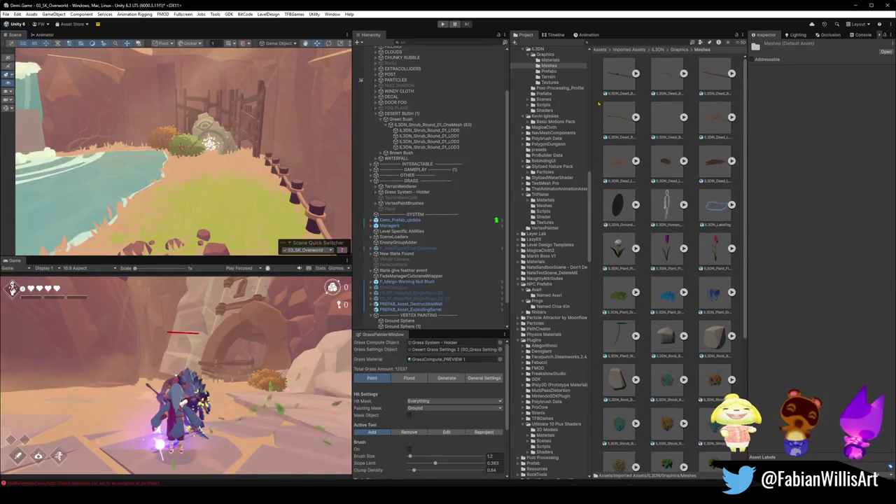
# Step: Browse the Graphics Prefabs folder, cancelling a trial grass prefab placement in the scene
pyautogui.click(679, 50)
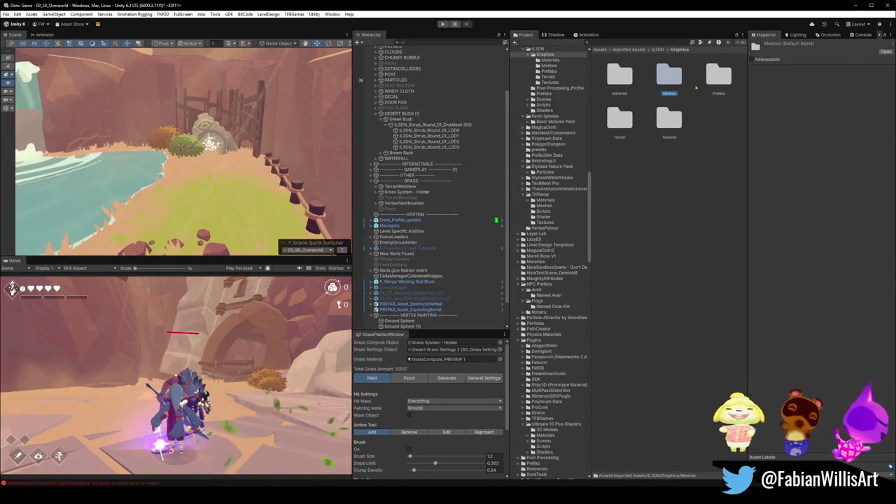
pyautogui.doubleClick(714, 78)
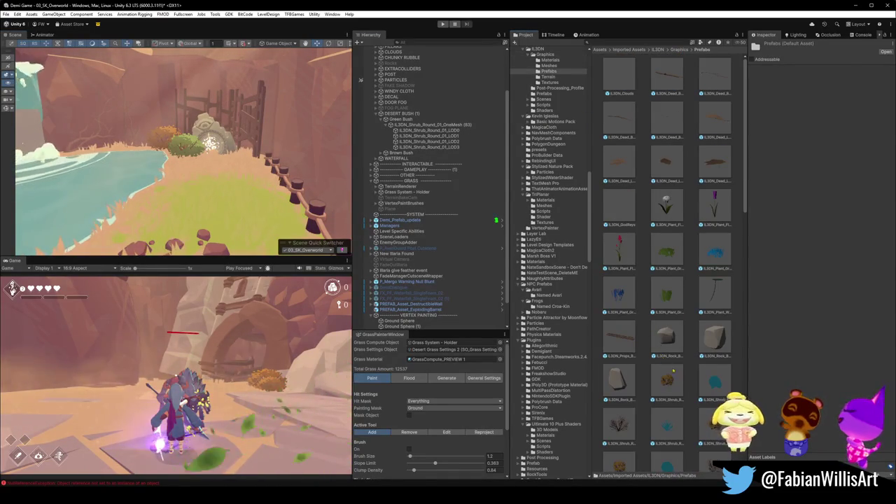
pyautogui.moveTo(667, 294)
pyautogui.mouseDown()
pyautogui.moveTo(213, 231)
pyautogui.moveTo(231, 220)
pyautogui.mouseUp()
pyautogui.press('Escape')
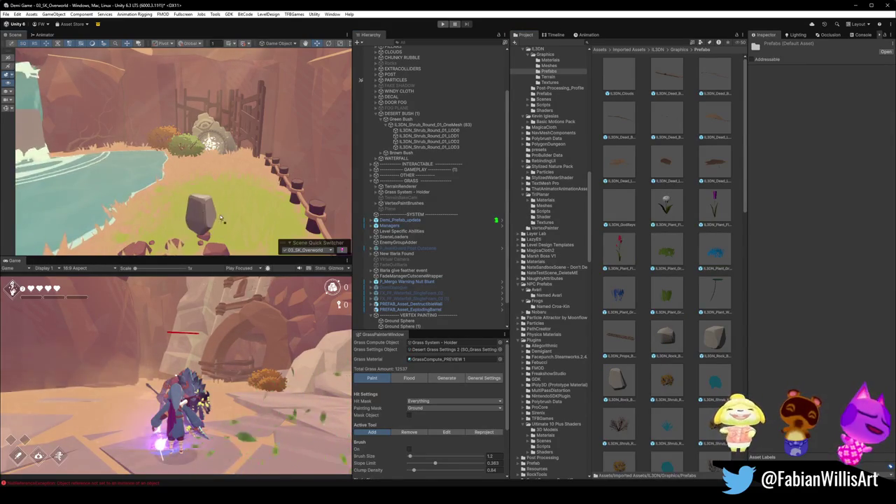
pyautogui.scroll(-10, 646, 297)
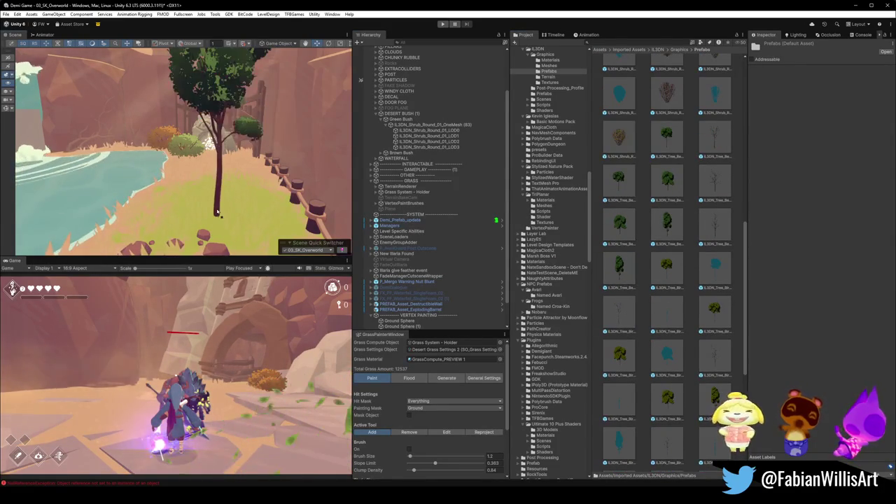
pyautogui.scroll(-3, 660, 317)
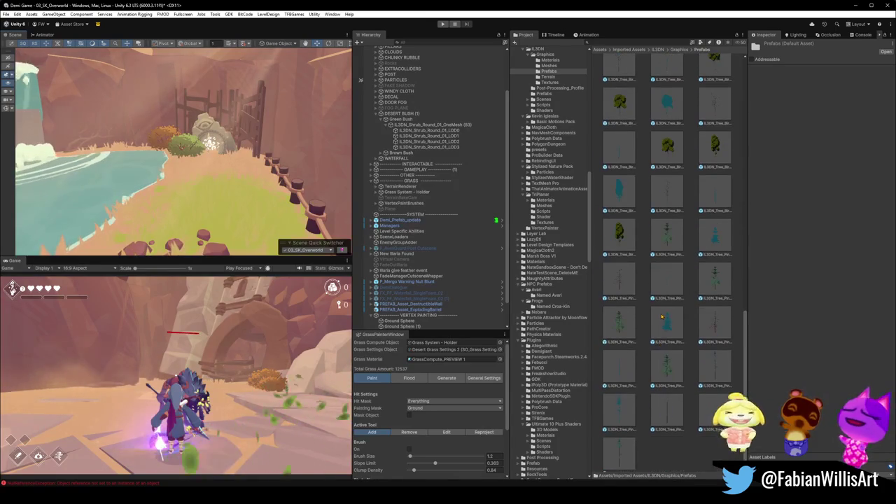
pyautogui.scroll(10, 661, 316)
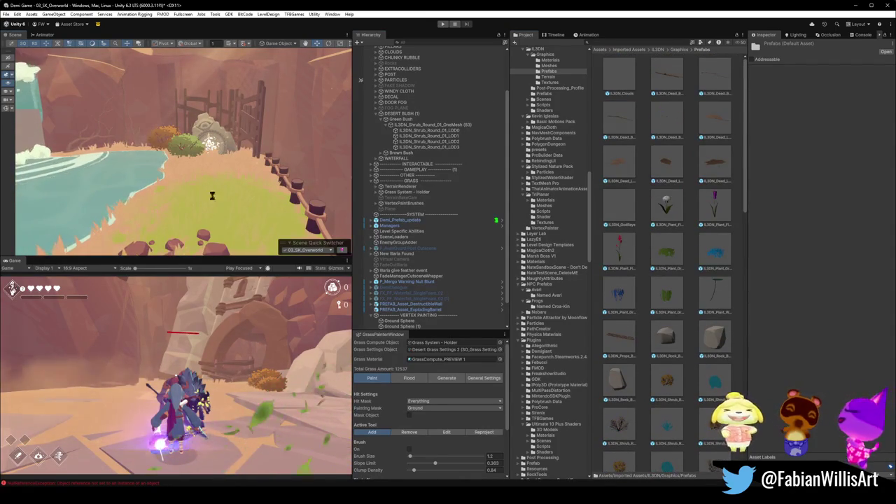
# Step: Look through the Textures and Terrain folders, then return to Graphics and clear the selection
pyautogui.click(678, 51)
pyautogui.doubleClick(669, 118)
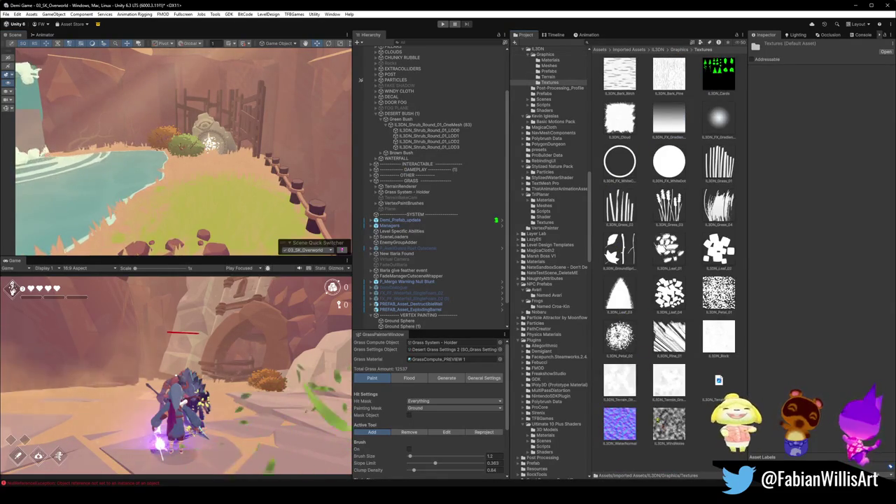
pyautogui.click(679, 49)
pyautogui.click(618, 124)
pyautogui.doubleClick(619, 124)
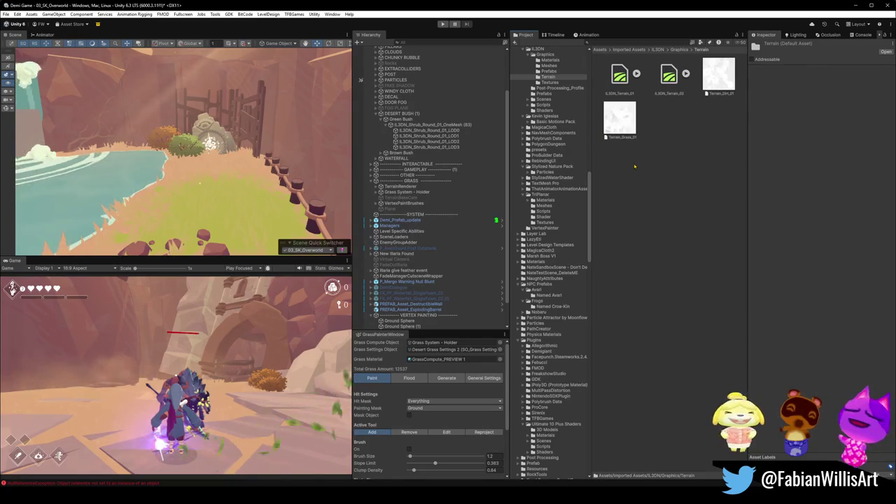
pyautogui.click(678, 50)
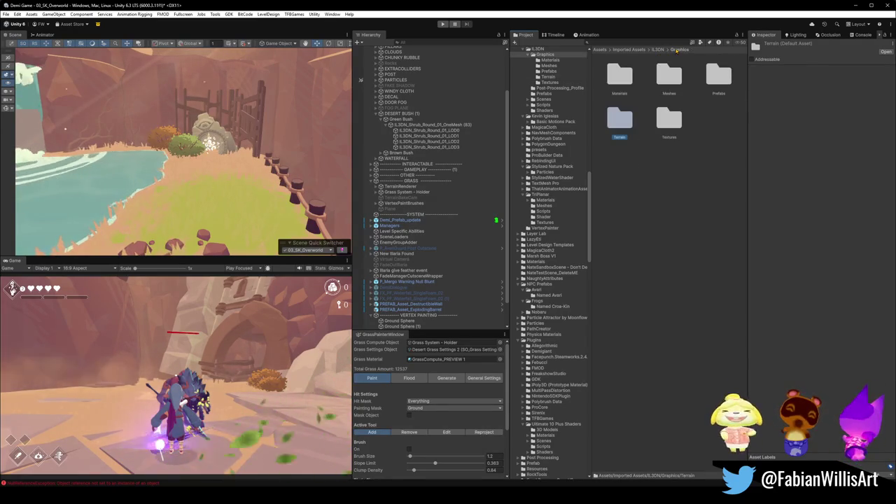
pyautogui.click(700, 168)
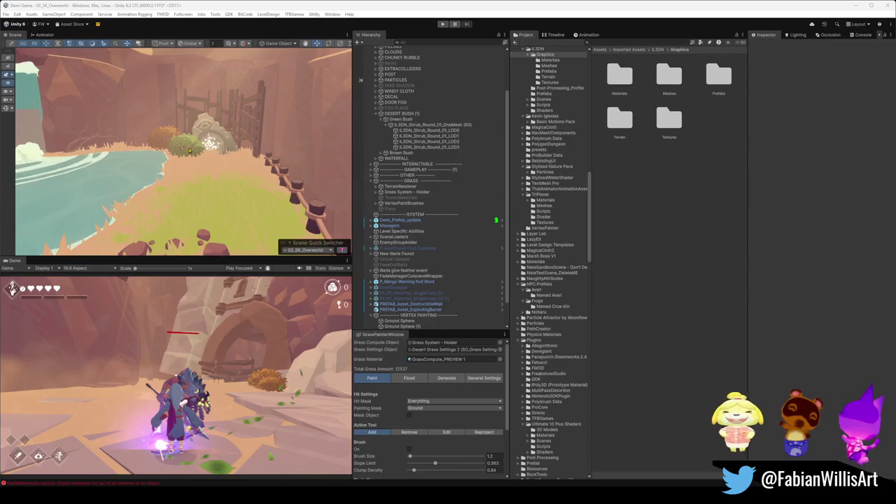
# Step: Fly the scene view from the waterfall pool back toward the canyon wall and the green bush
pyautogui.moveTo(282, 191)
pyautogui.mouseDown()
pyautogui.moveTo(250, 199)
pyautogui.moveTo(280, 178)
pyautogui.mouseUp()
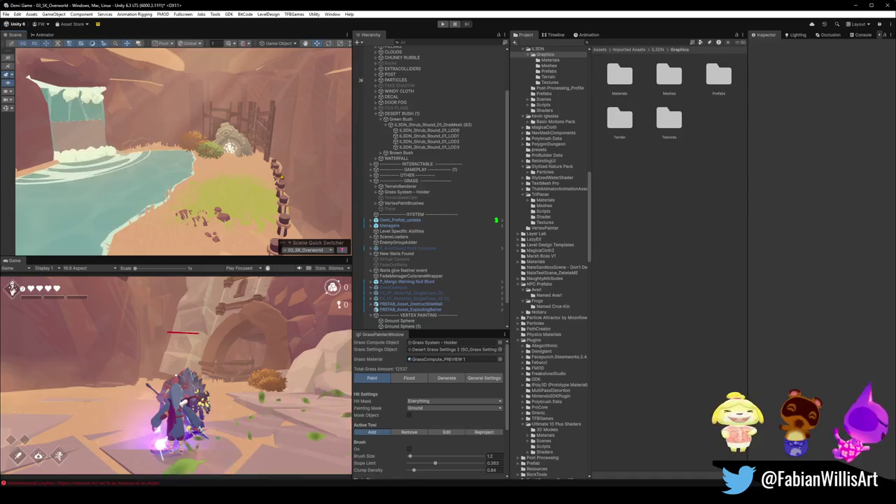
pyautogui.moveTo(255, 188)
pyautogui.mouseDown()
pyautogui.moveTo(249, 158)
pyautogui.moveTo(266, 147)
pyautogui.moveTo(261, 171)
pyautogui.moveTo(174, 179)
pyautogui.moveTo(178, 171)
pyautogui.mouseUp()
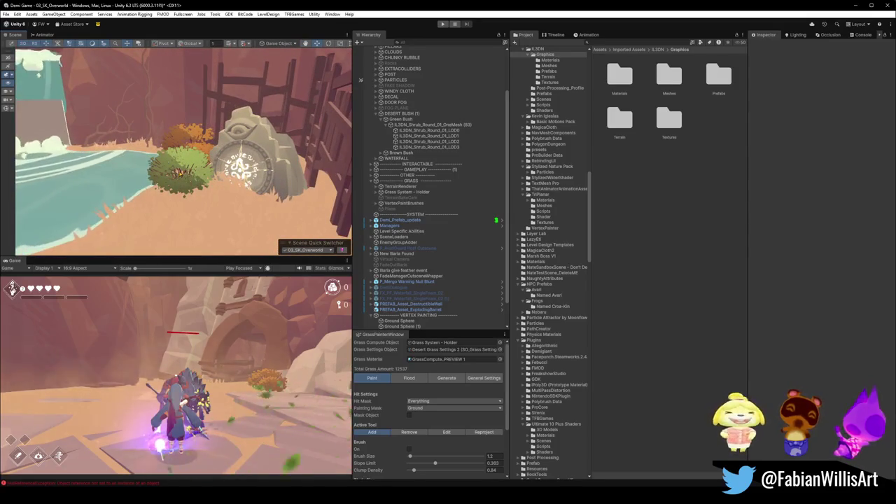
# Step: Pull the LOD0 shrub out of the OneMesh (83) group and delete that group
pyautogui.click(179, 168)
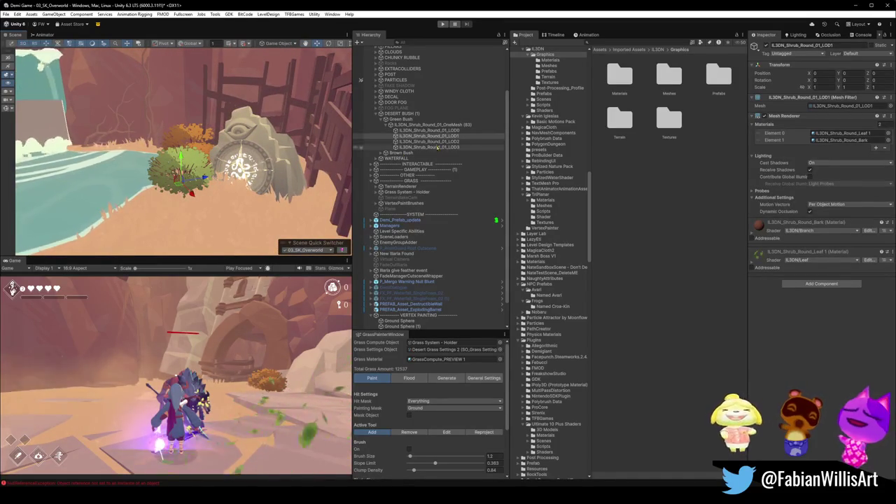
pyautogui.click(414, 125)
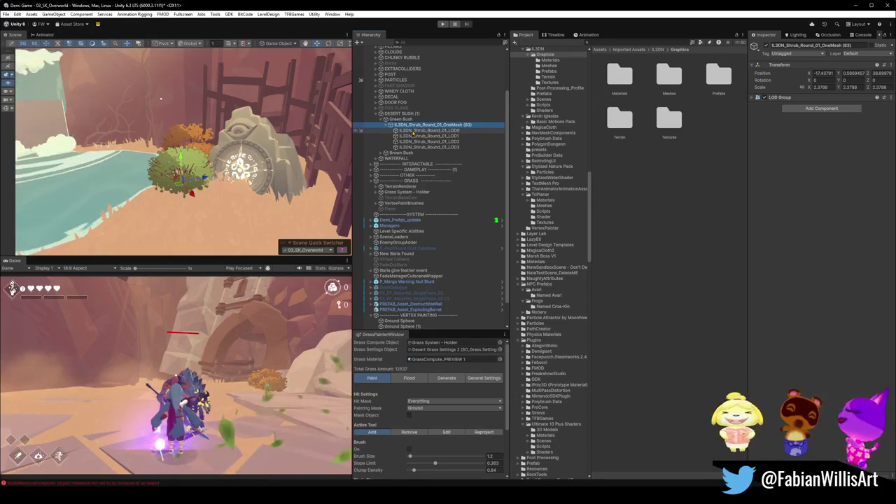
pyautogui.click(414, 130)
pyautogui.moveTo(404, 124); pyautogui.dragTo(409, 130)
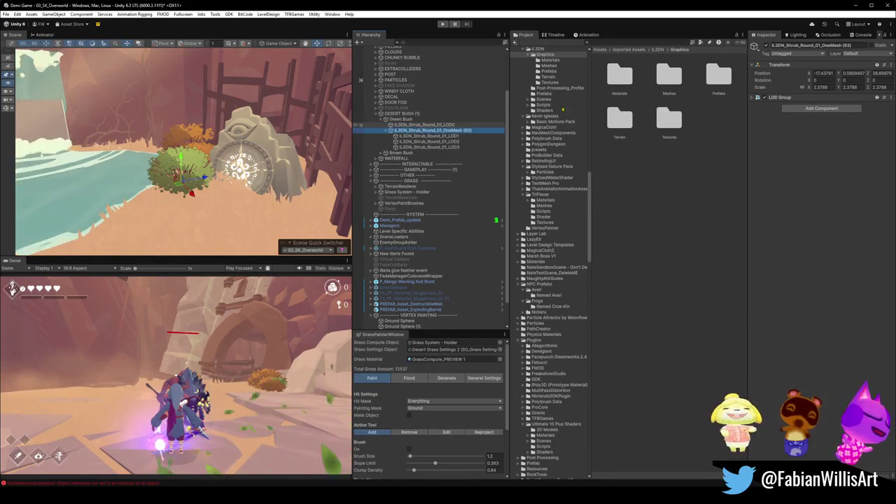
pyautogui.click(767, 45)
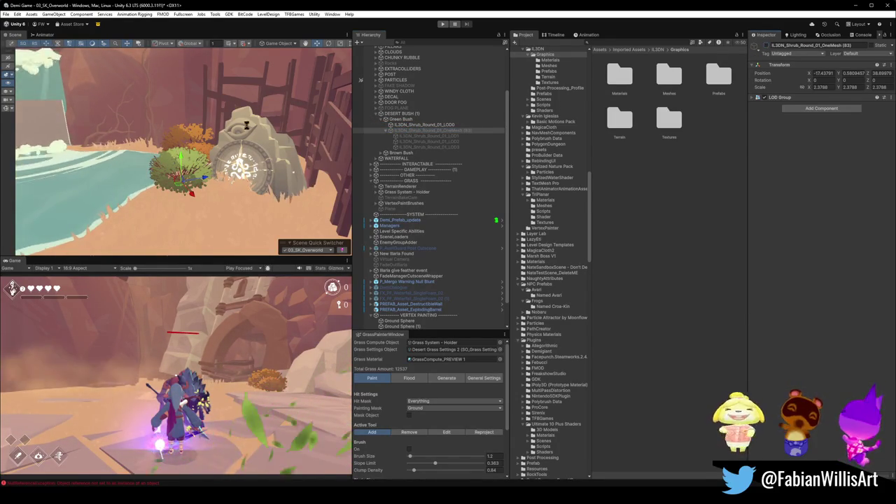
pyautogui.press('f')
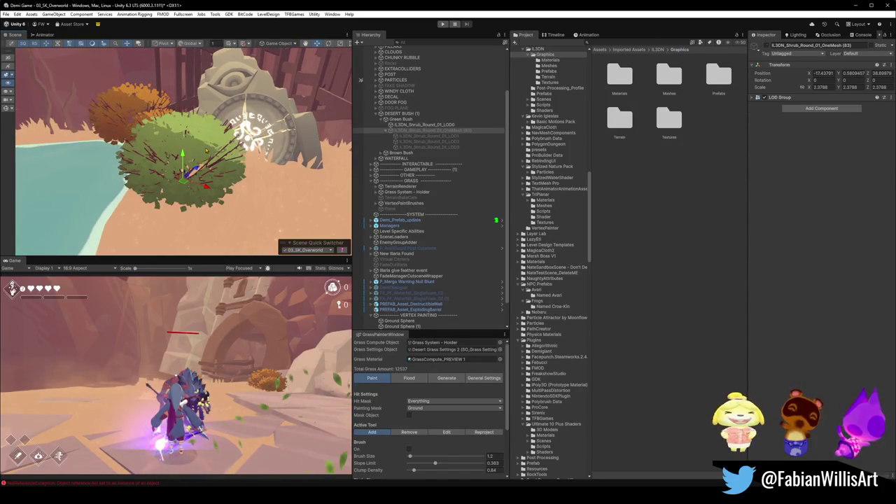
pyautogui.click(420, 125)
pyautogui.click(400, 131)
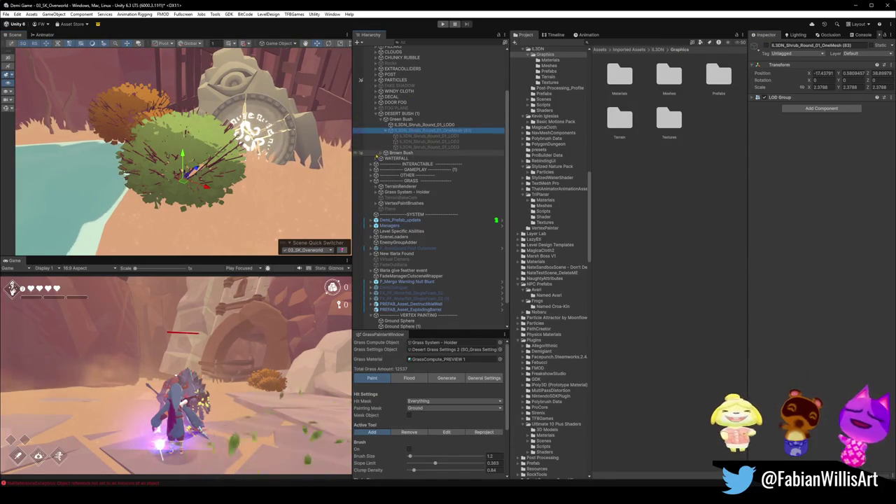
pyautogui.press('Delete')
# Step: Rename the shrub to IL3DN_Shrub_Round and scale it up to 2.673
pyautogui.click(442, 125)
pyautogui.doubleClick(442, 125)
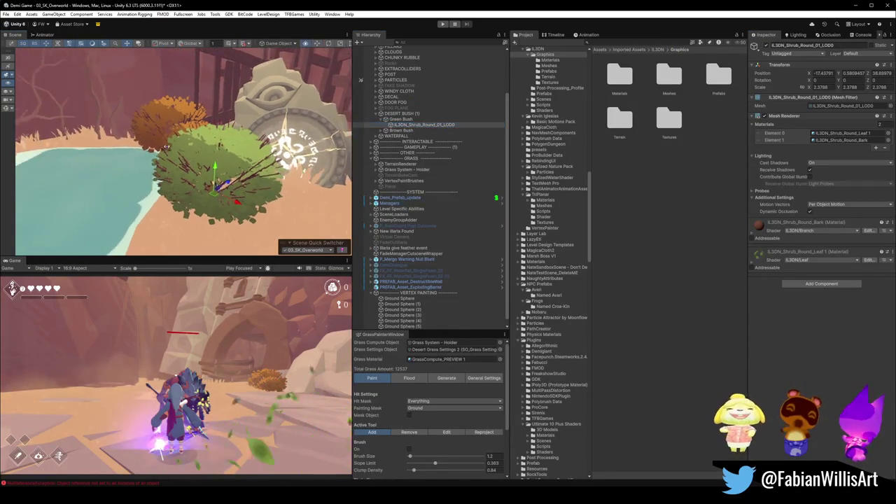
pyautogui.click(453, 125)
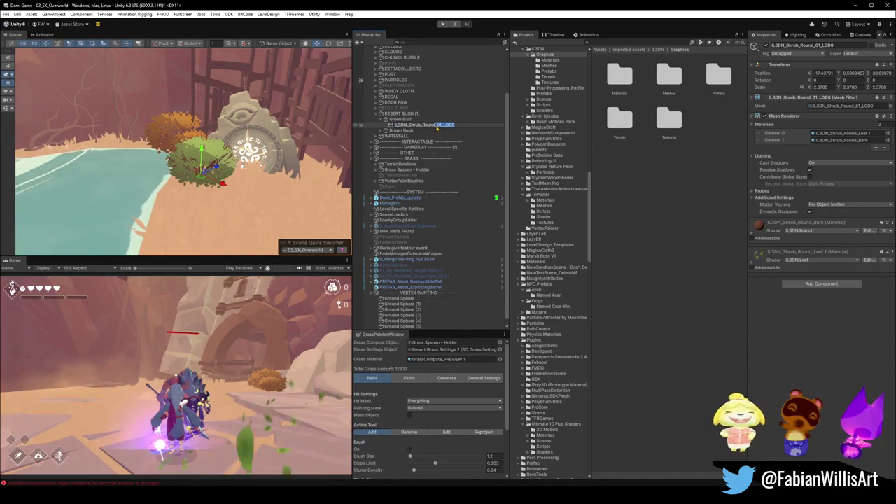
pyautogui.press('BackSpace')
pyautogui.press('BackSpace')
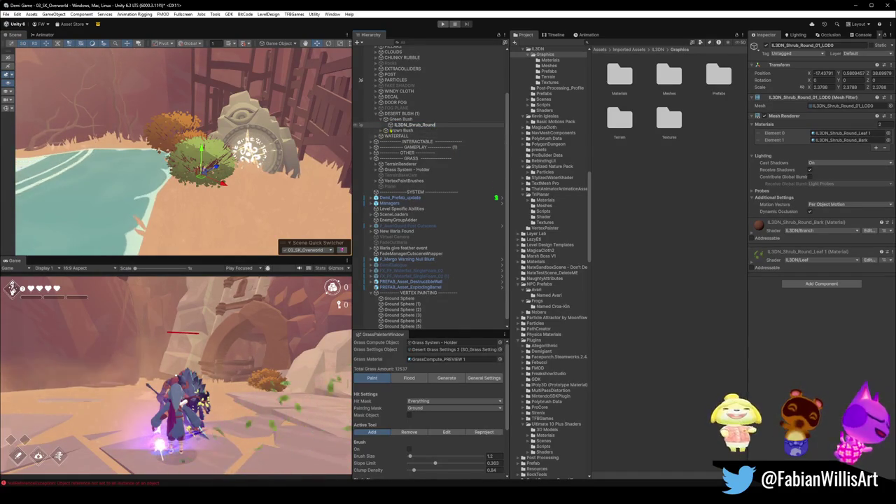
pyautogui.click(395, 132)
pyautogui.click(413, 125)
pyautogui.moveTo(758, 86); pyautogui.dragTo(777, 87)
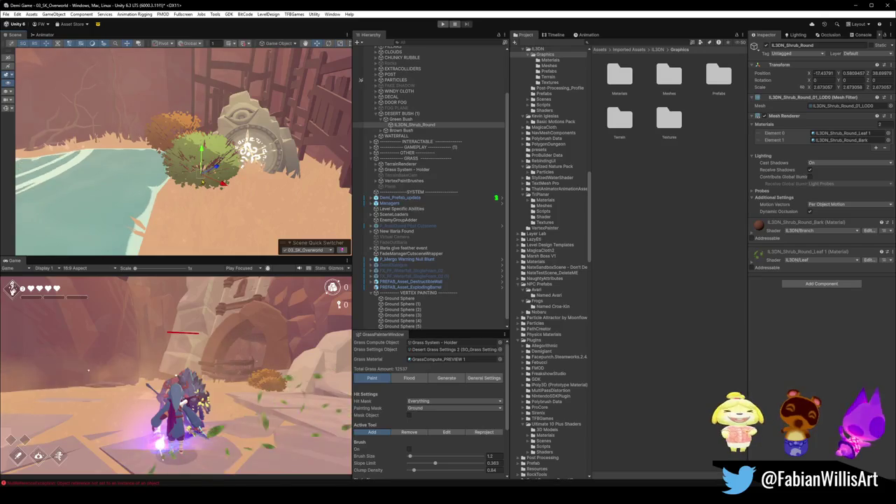
# Step: Move the shrub beside the stone and make a duplicate of it
pyautogui.moveTo(201, 174)
pyautogui.mouseDown()
pyautogui.moveTo(187, 158)
pyautogui.moveTo(226, 177)
pyautogui.moveTo(220, 151)
pyautogui.moveTo(236, 163)
pyautogui.mouseUp()
pyautogui.hotkey('ctrl', 'd')
pyautogui.press('f')
pyautogui.press('f')
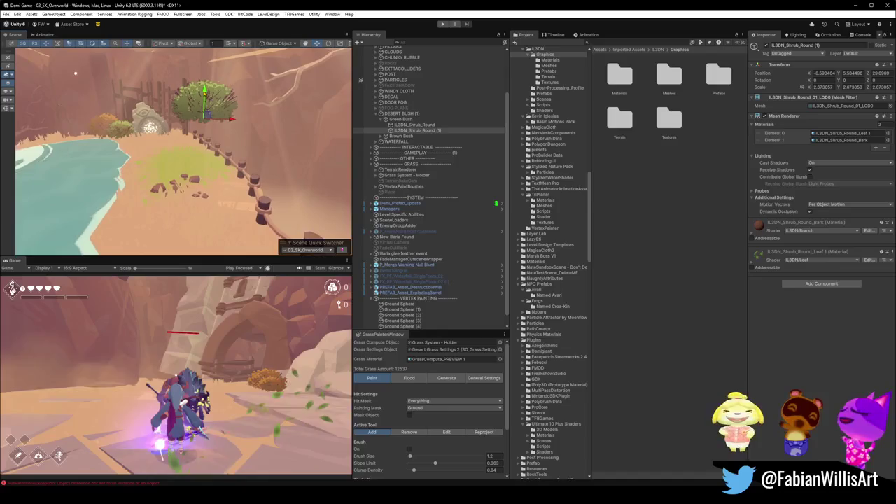
# Step: Lower the shrub copy onto the ground, shrink it, and move it further along the path
pyautogui.moveTo(203, 125)
pyautogui.mouseDown()
pyautogui.moveTo(206, 164)
pyautogui.moveTo(195, 167)
pyautogui.mouseUp()
pyautogui.press('e')
pyautogui.press('w')
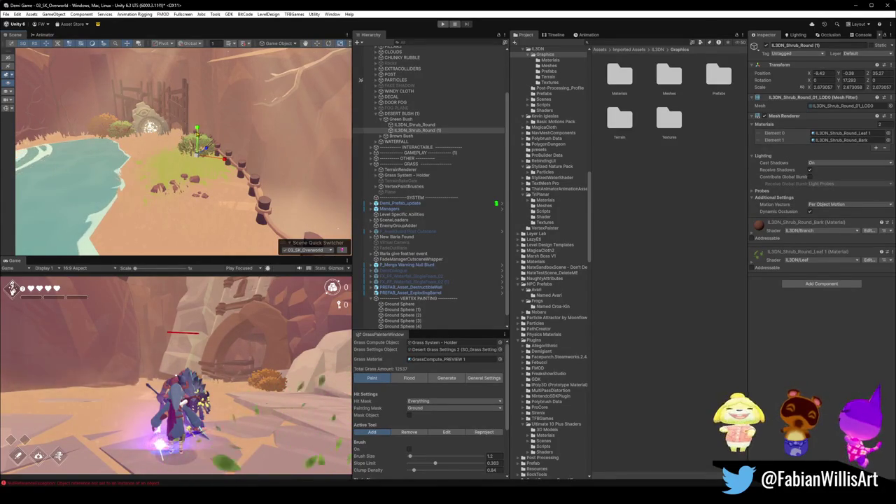
pyautogui.moveTo(196, 136); pyautogui.dragTo(183, 158)
pyautogui.moveTo(184, 159); pyautogui.dragTo(193, 142)
pyautogui.press('f')
pyautogui.scroll(-8, 193, 142)
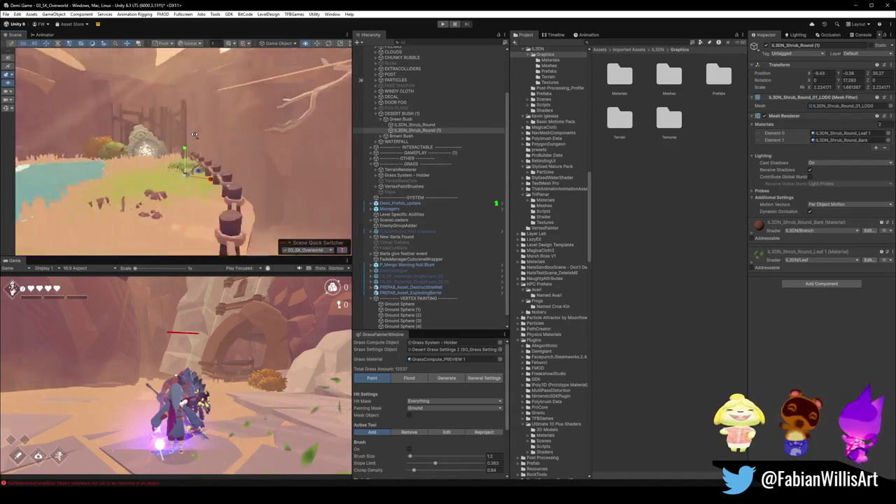
pyautogui.moveTo(194, 134)
pyautogui.mouseDown()
pyautogui.moveTo(175, 215)
pyautogui.moveTo(210, 136)
pyautogui.moveTo(210, 161)
pyautogui.moveTo(199, 171)
pyautogui.moveTo(189, 158)
pyautogui.mouseUp()
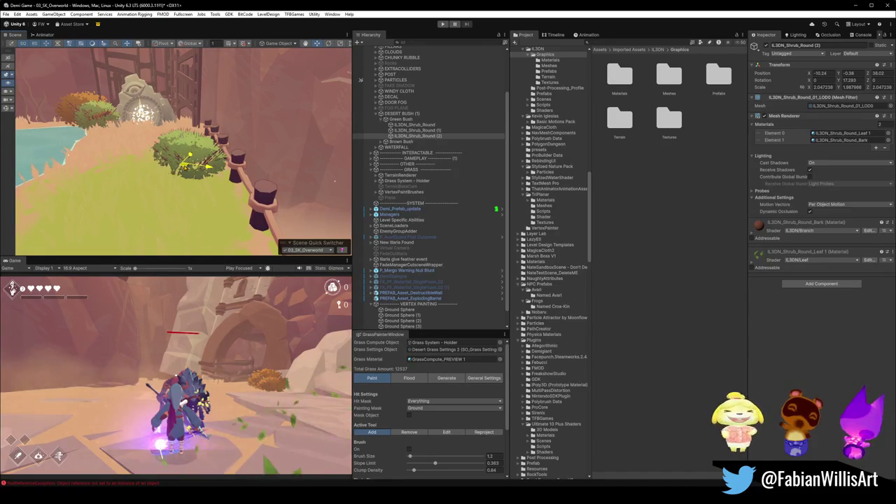
pyautogui.moveTo(189, 149); pyautogui.dragTo(219, 176)
pyautogui.moveTo(176, 197)
pyautogui.mouseDown()
pyautogui.moveTo(219, 218)
pyautogui.moveTo(170, 172)
pyautogui.moveTo(235, 221)
pyautogui.moveTo(259, 177)
pyautogui.moveTo(251, 208)
pyautogui.moveTo(216, 183)
pyautogui.moveTo(201, 196)
pyautogui.mouseUp()
# Step: Duplicate the shrub and place the new copy at the waterfall pool's edge
pyautogui.hotkey('ctrl', 'd')
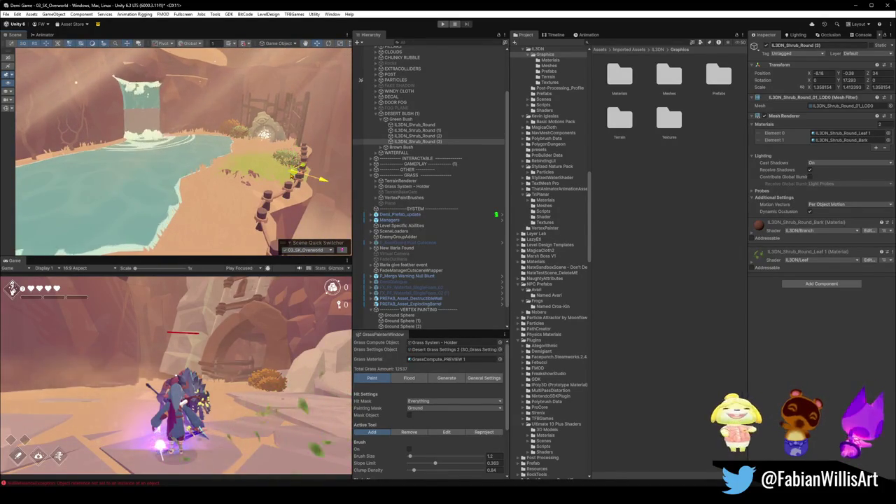
pyautogui.moveTo(294, 165); pyautogui.dragTo(95, 153)
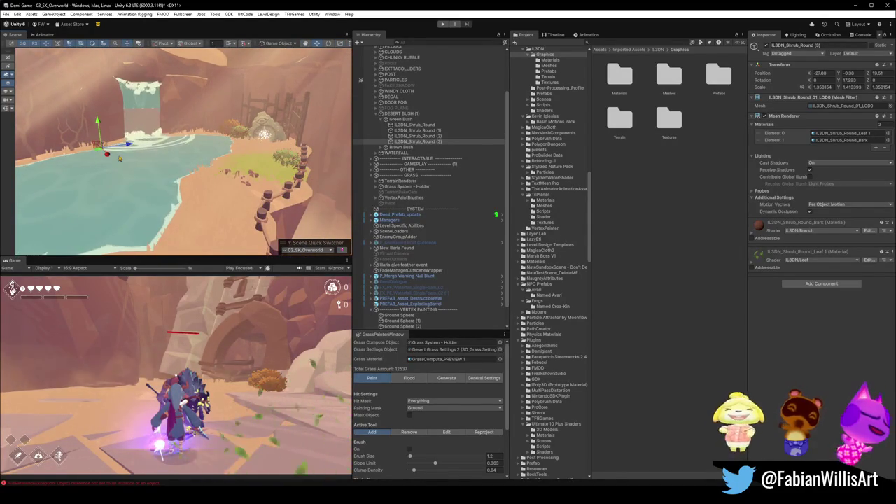
pyautogui.press('f')
pyautogui.moveTo(187, 178)
pyautogui.mouseDown()
pyautogui.moveTo(245, 172)
pyautogui.moveTo(234, 165)
pyautogui.mouseUp()
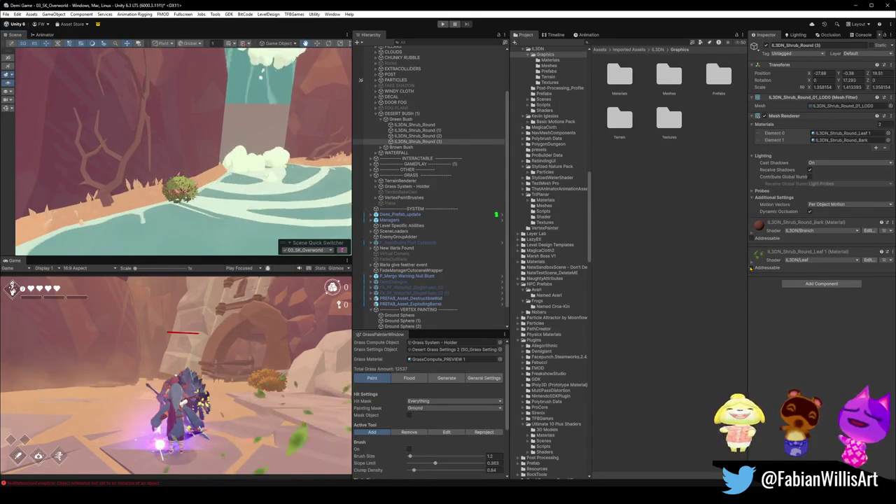
# Step: Expand the leaf material and renderer settings, then ping the shrub's LOD0 mesh in the Meshes folder
pyautogui.click(751, 266)
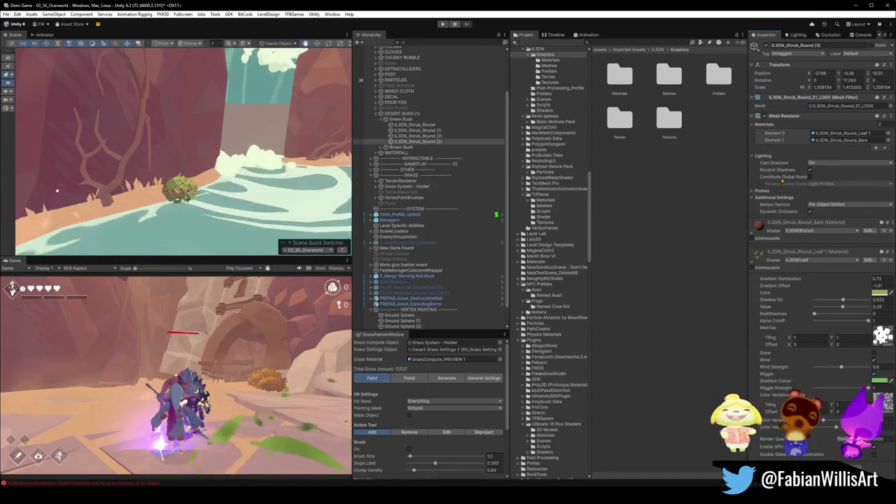
pyautogui.moveTo(782, 180)
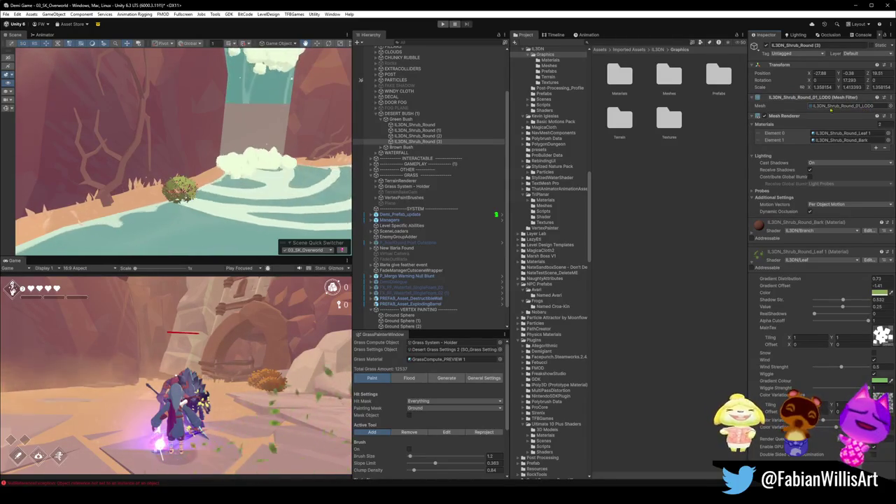
pyautogui.click(752, 116)
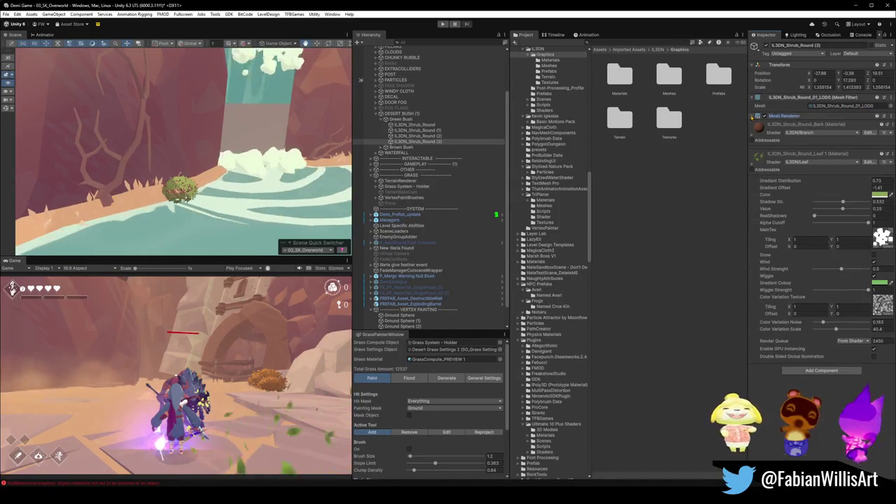
pyautogui.click(753, 116)
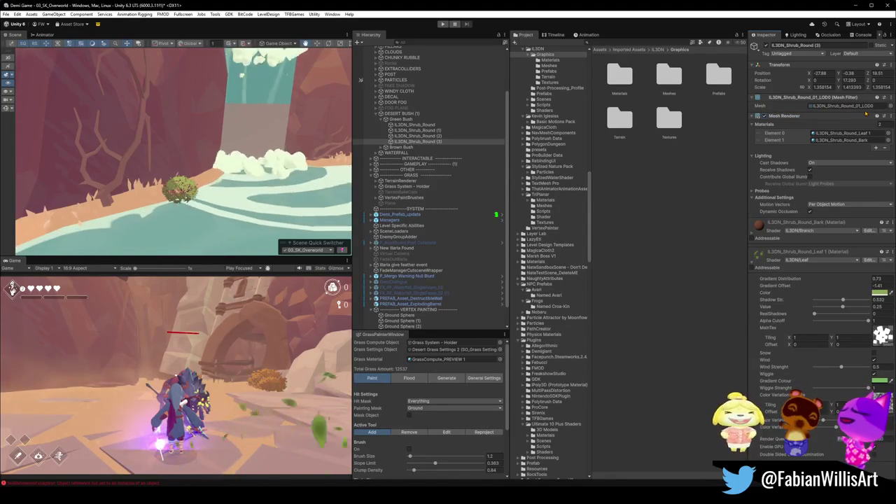
pyautogui.click(874, 106)
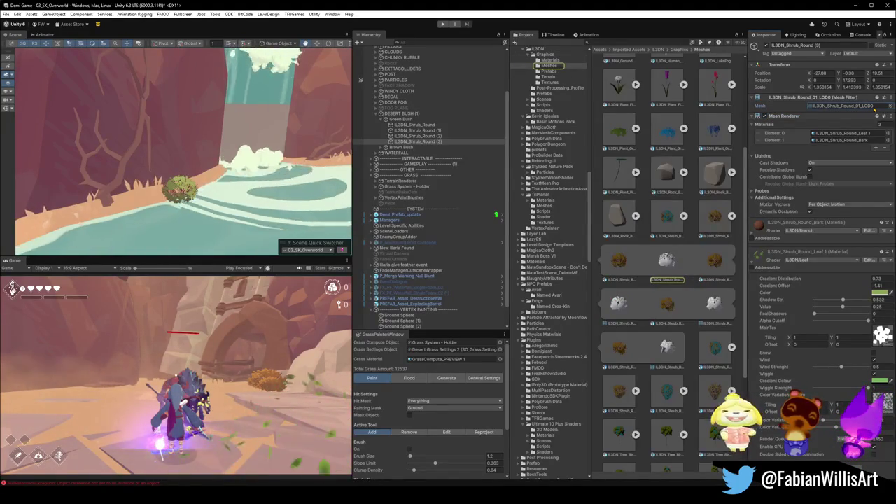
# Step: Inspect the shrub mesh asset, then select and delete the shrub copy by the waterfall
pyautogui.click(674, 280)
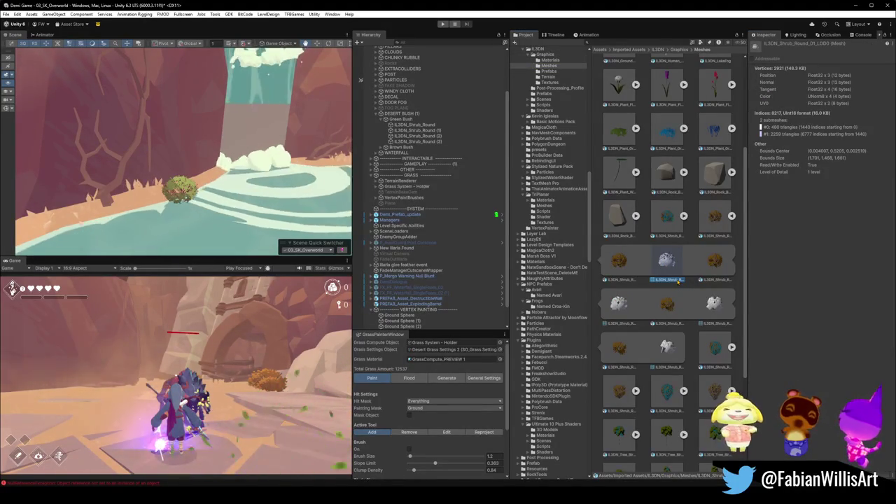
pyautogui.click(416, 140)
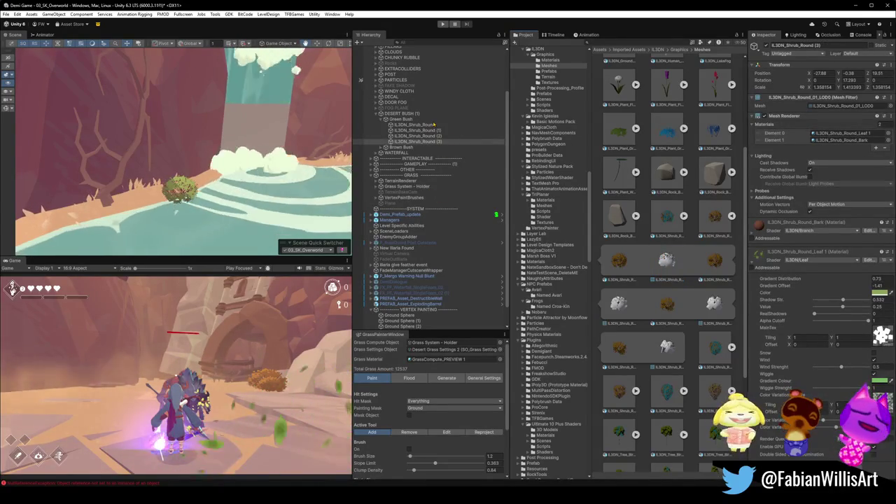
pyautogui.moveTo(306, 152); pyautogui.dragTo(246, 156)
pyautogui.moveTo(255, 211)
pyautogui.mouseDown()
pyautogui.moveTo(264, 212)
pyautogui.moveTo(244, 187)
pyautogui.moveTo(253, 184)
pyautogui.mouseUp()
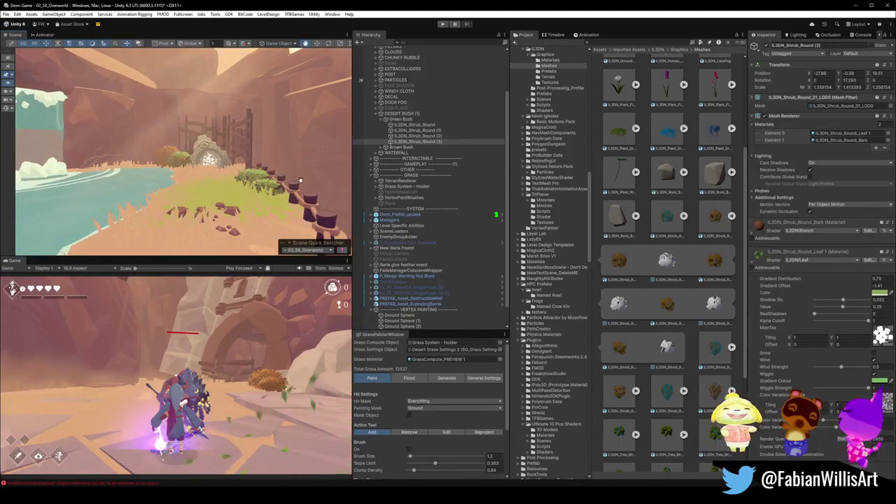
pyautogui.press('Delete')
pyautogui.press('Delete')
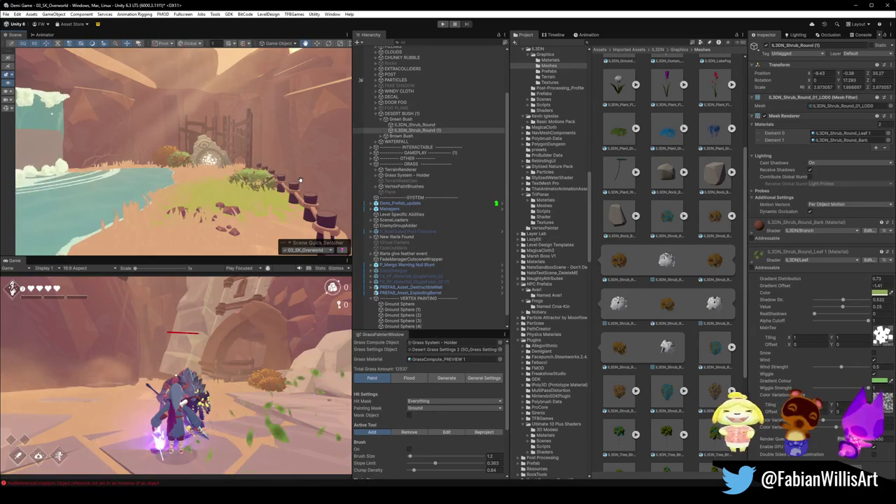
# Step: Delete Shrub_Round (1), swap in the OneMesh LOD shrub, and remove the leftover LOD0 object
pyautogui.moveTo(300, 181)
pyautogui.mouseDown()
pyautogui.moveTo(283, 184)
pyautogui.moveTo(307, 178)
pyautogui.mouseUp()
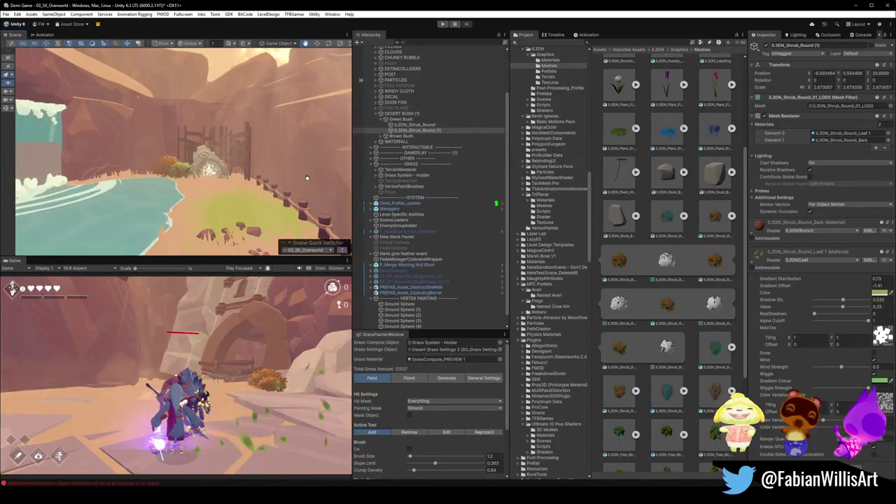
pyautogui.press('Delete')
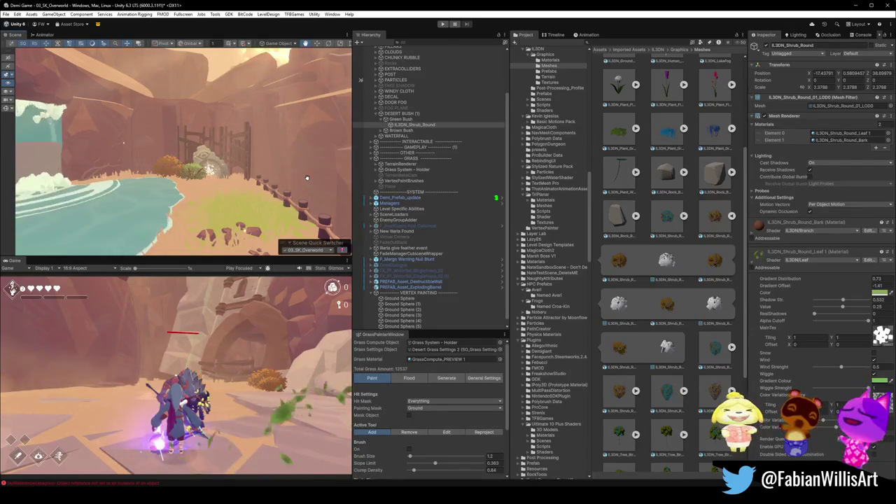
pyautogui.hotkey('ctrl', 'z')
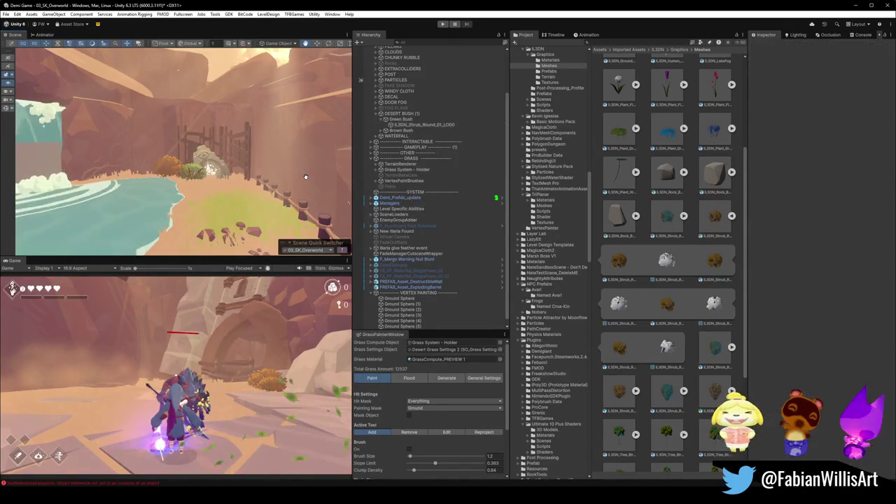
pyautogui.hotkey('ctrl', 'z')
pyautogui.hotkey('ctrl', 'z')
pyautogui.hotkey('ctrl', 'z')
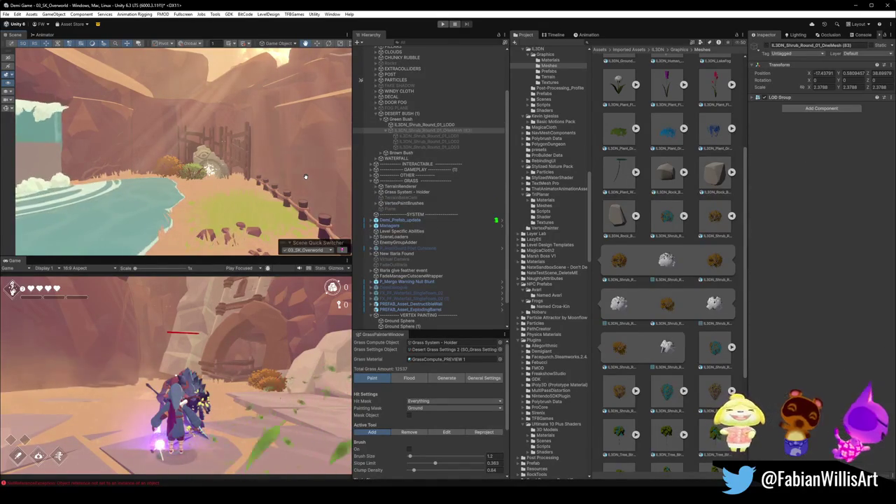
pyautogui.hotkey('ctrl', 'z')
pyautogui.hotkey('ctrl', 'z')
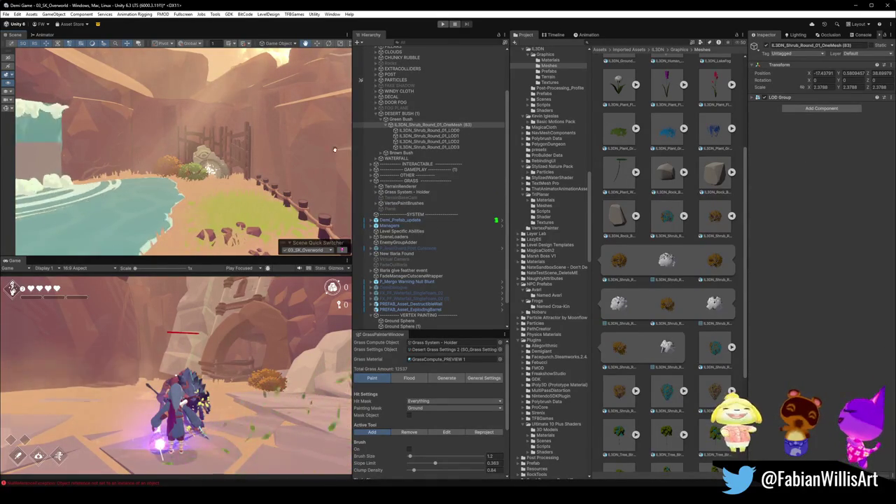
# Step: Zoom in and move the LOD shrub to the right of the carved stone
pyautogui.scroll(-5, 314, 166)
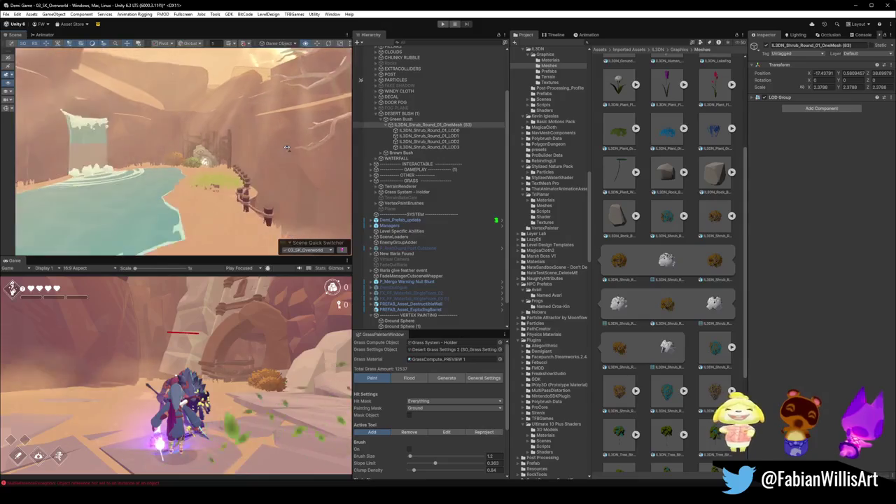
pyautogui.scroll(5, 286, 148)
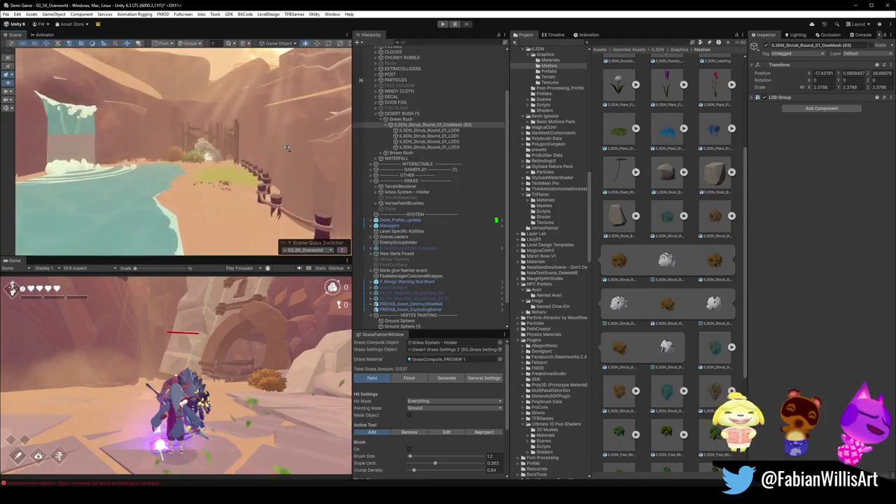
pyautogui.scroll(10, 286, 147)
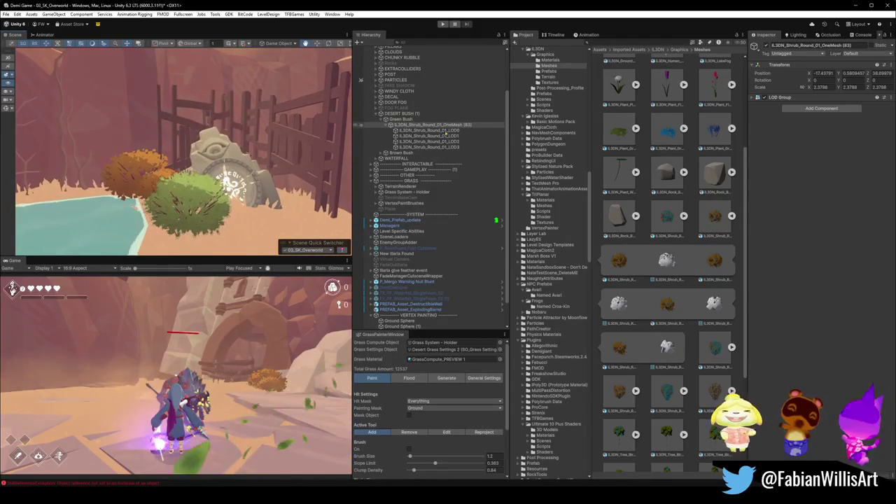
pyautogui.moveTo(192, 209)
pyautogui.mouseDown()
pyautogui.moveTo(184, 199)
pyautogui.moveTo(301, 183)
pyautogui.moveTo(90, 201)
pyautogui.mouseUp()
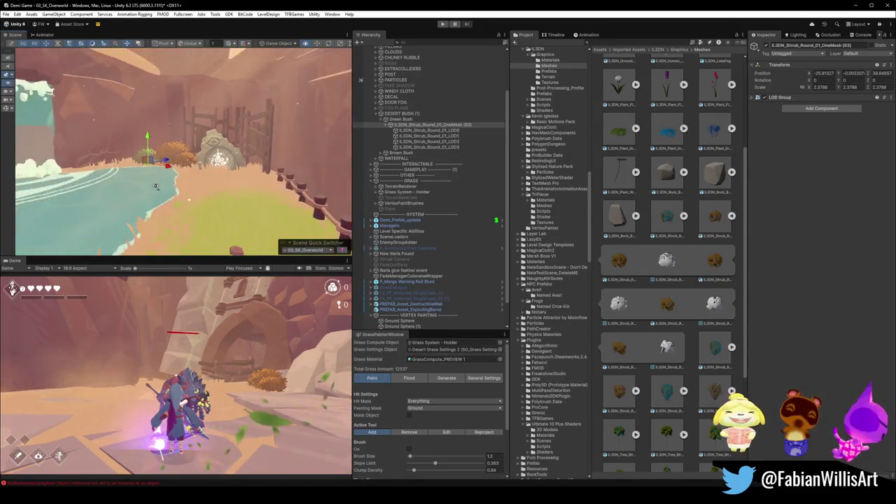
# Step: Duplicate the LOD shrub, slide it along the path, then resize it and lower it onto the ground
pyautogui.hotkey('ctrl', 'd')
pyautogui.moveTo(154, 164)
pyautogui.mouseDown()
pyautogui.moveTo(259, 178)
pyautogui.moveTo(228, 203)
pyautogui.mouseUp()
pyautogui.press('r')
pyautogui.scroll(5, 271, 182)
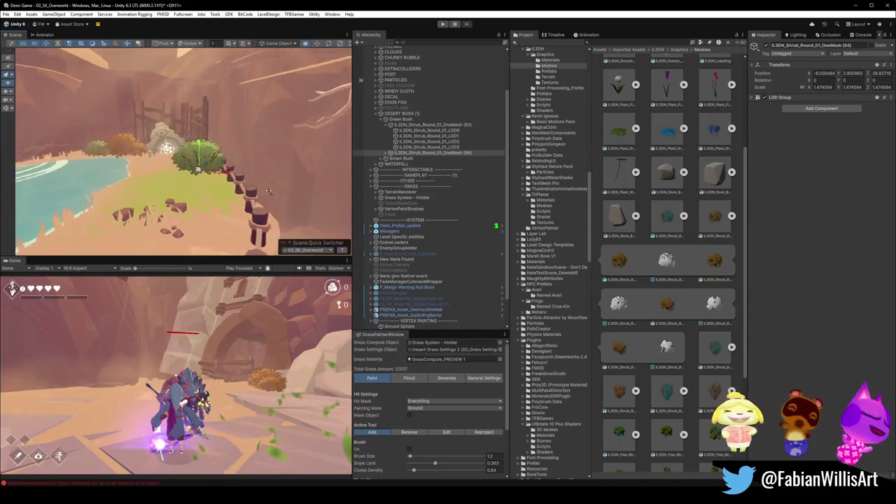
pyautogui.scroll(-5, 270, 182)
pyautogui.press('w')
pyautogui.moveTo(180, 144)
pyautogui.mouseDown()
pyautogui.moveTo(179, 228)
pyautogui.moveTo(210, 188)
pyautogui.moveTo(233, 184)
pyautogui.moveTo(229, 211)
pyautogui.moveTo(215, 218)
pyautogui.moveTo(211, 203)
pyautogui.moveTo(203, 211)
pyautogui.moveTo(207, 194)
pyautogui.mouseUp()
pyautogui.press('r')
pyautogui.press('w')
# Step: Add more shrub copies along the waterfall base, up to shrub (87) scaled to 1.846833
pyautogui.hotkey('ctrl', 'd')
pyautogui.press('r')
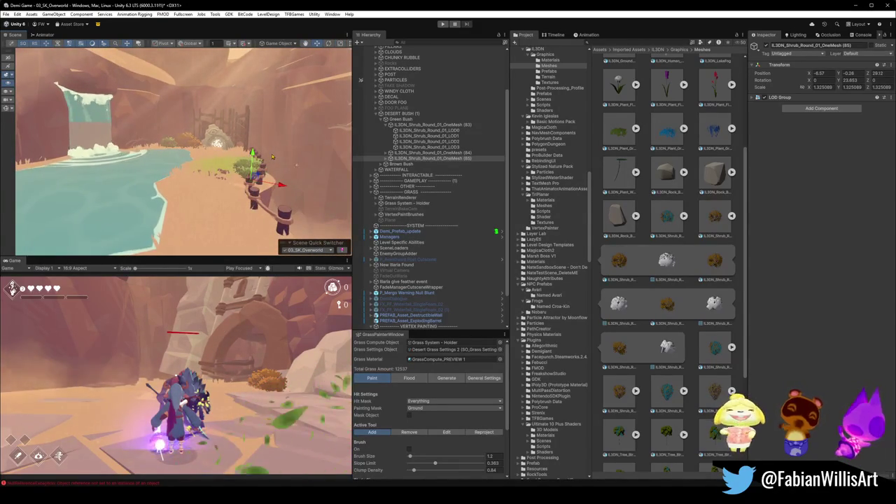
pyautogui.scroll(-5, 273, 157)
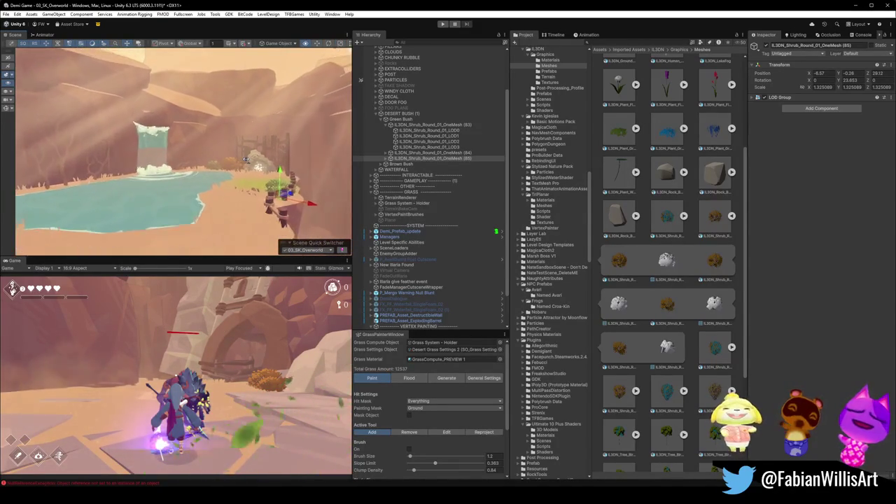
pyautogui.scroll(3, 183, 151)
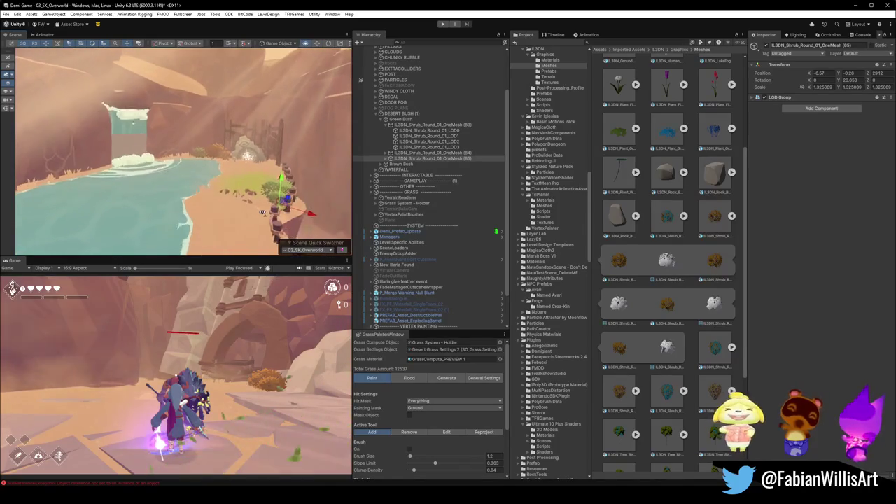
pyautogui.hotkey('ctrl', 'd')
pyautogui.moveTo(114, 193); pyautogui.dragTo(81, 180)
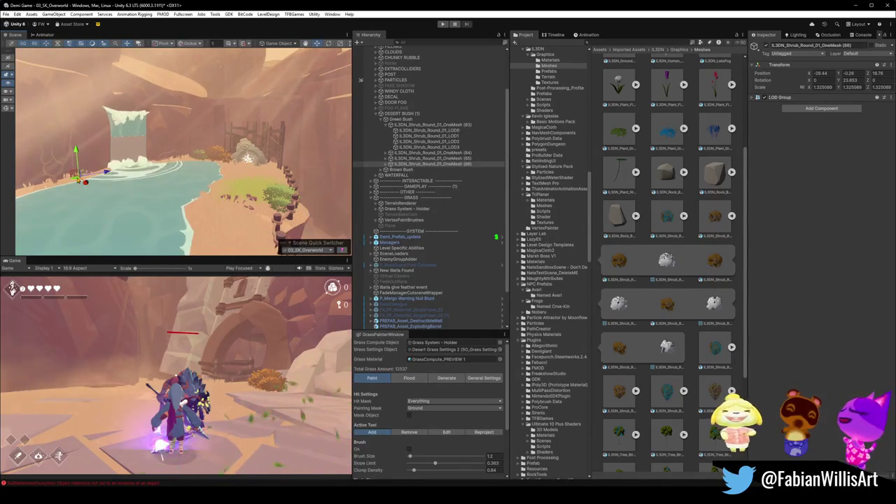
pyautogui.scroll(6, 197, 174)
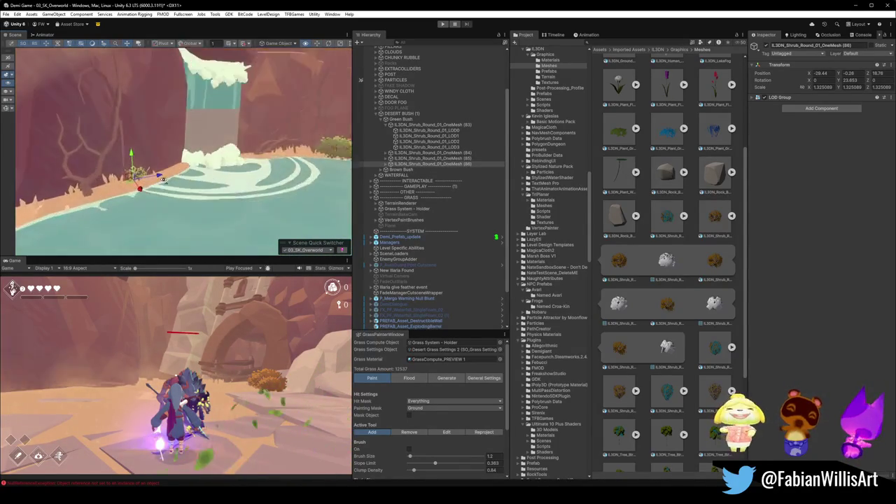
pyautogui.moveTo(164, 184)
pyautogui.mouseDown()
pyautogui.moveTo(145, 181)
pyautogui.moveTo(200, 173)
pyautogui.moveTo(136, 194)
pyautogui.moveTo(222, 162)
pyautogui.moveTo(206, 168)
pyautogui.moveTo(216, 187)
pyautogui.moveTo(224, 183)
pyautogui.moveTo(202, 186)
pyautogui.moveTo(199, 196)
pyautogui.moveTo(200, 183)
pyautogui.moveTo(195, 199)
pyautogui.moveTo(276, 170)
pyautogui.moveTo(237, 160)
pyautogui.moveTo(278, 161)
pyautogui.mouseUp()
pyautogui.scroll(-8, 213, 165)
pyautogui.hotkey('ctrl', 'd')
pyautogui.scroll(-2, 284, 162)
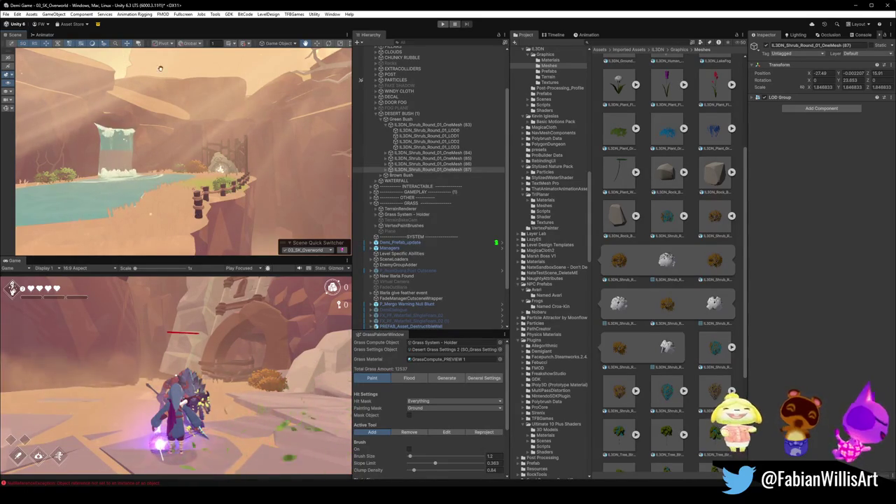
pyautogui.moveTo(216, 152)
pyautogui.mouseDown()
pyautogui.moveTo(175, 157)
pyautogui.moveTo(214, 160)
pyautogui.moveTo(296, 123)
pyautogui.moveTo(279, 126)
pyautogui.moveTo(303, 132)
pyautogui.mouseUp()
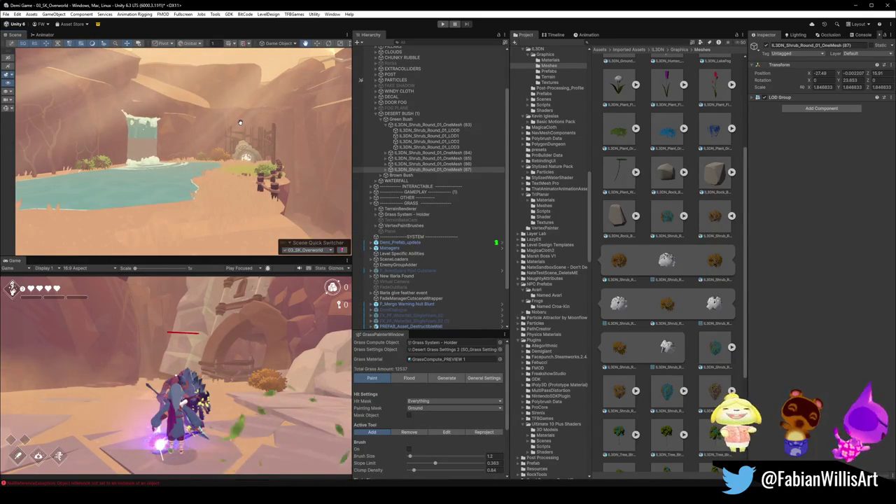
pyautogui.moveTo(218, 170); pyautogui.dragTo(218, 169)
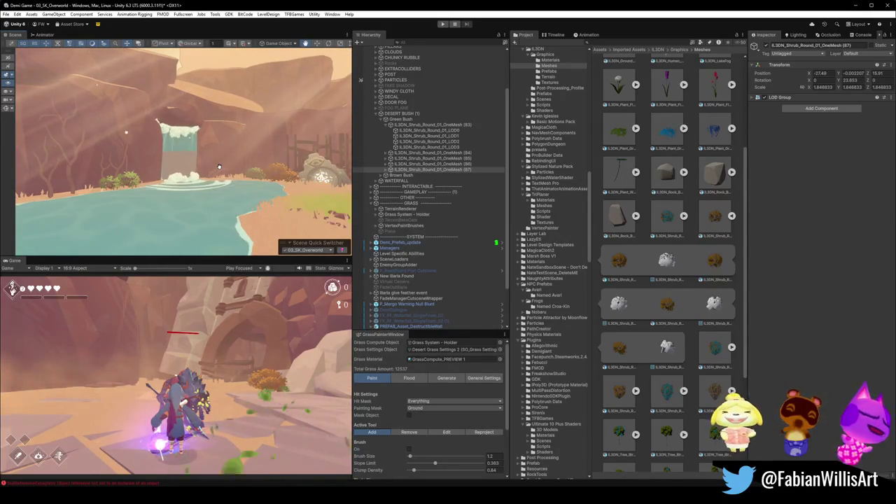
pyautogui.moveTo(241, 152)
pyautogui.mouseDown()
pyautogui.moveTo(230, 156)
pyautogui.moveTo(298, 177)
pyautogui.mouseUp()
pyautogui.scroll(-5, 298, 177)
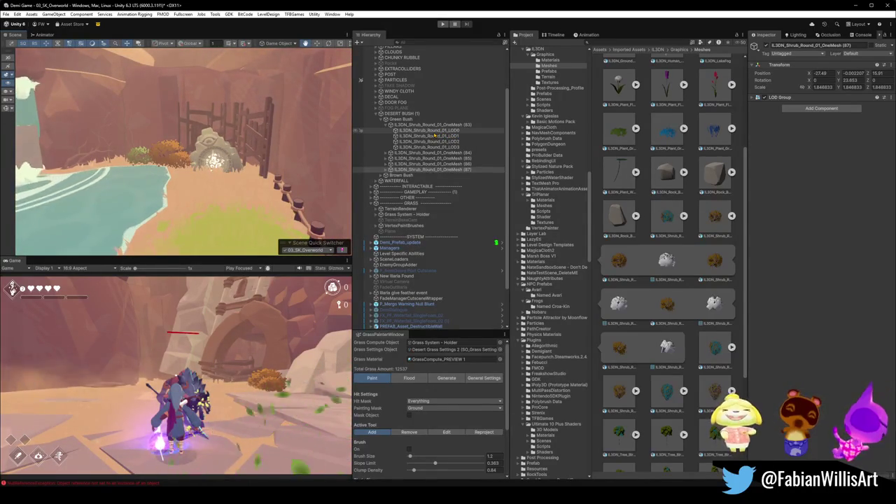
pyautogui.click(386, 124)
pyautogui.moveTo(224, 215); pyautogui.dragTo(200, 166)
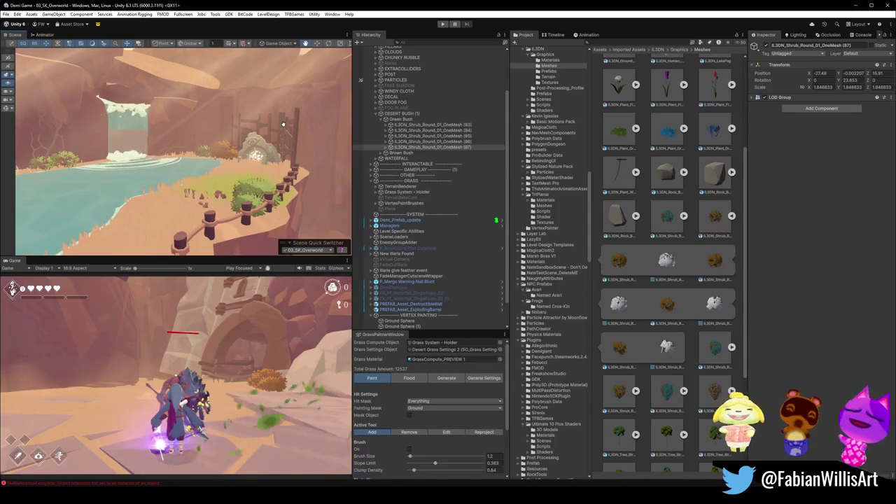
pyautogui.moveTo(235, 238)
pyautogui.mouseDown()
pyautogui.moveTo(231, 199)
pyautogui.moveTo(189, 184)
pyautogui.mouseUp()
# Step: Select IL3DN_Shrub_Round_01_LOD1 and check its Leaf 1 material's green colour, viewing the waterfall
pyautogui.click(235, 192)
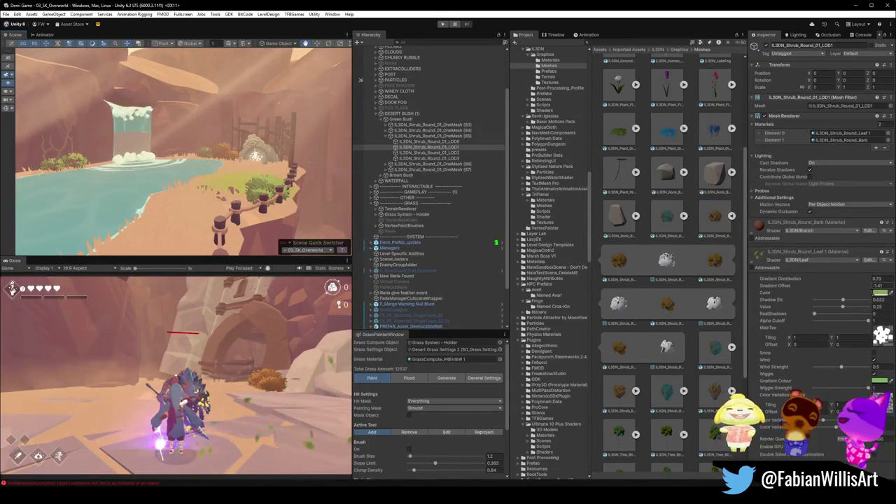
pyautogui.click(879, 292)
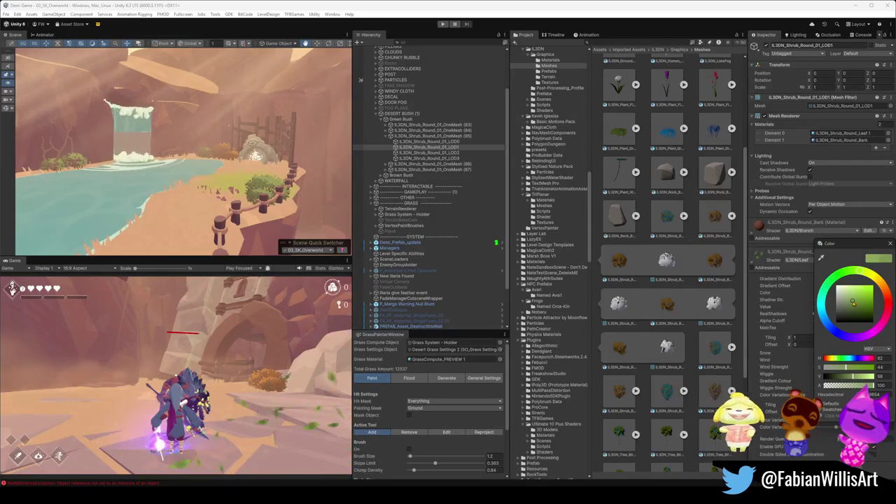
pyautogui.scroll(-5, 306, 170)
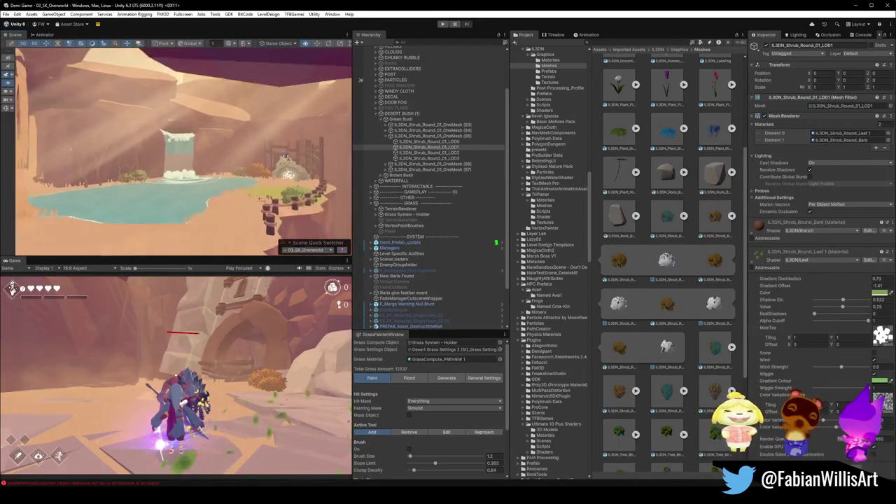
pyautogui.scroll(-5, 286, 155)
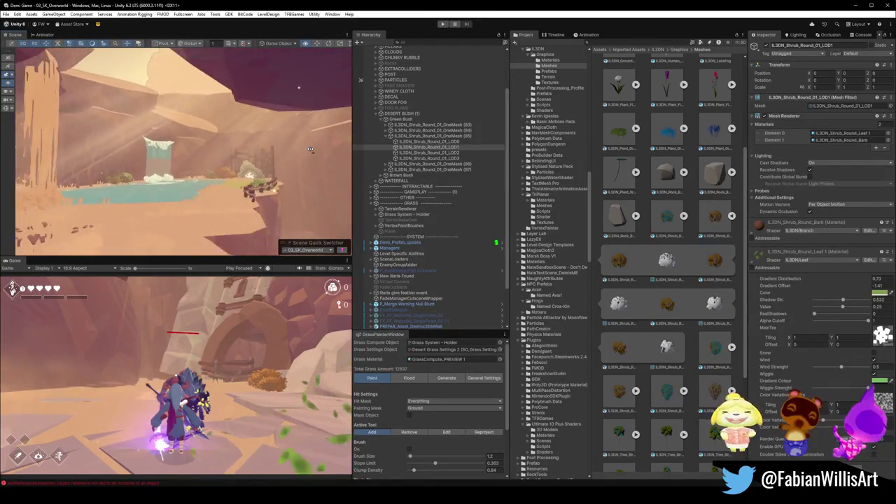
pyautogui.scroll(5, 306, 152)
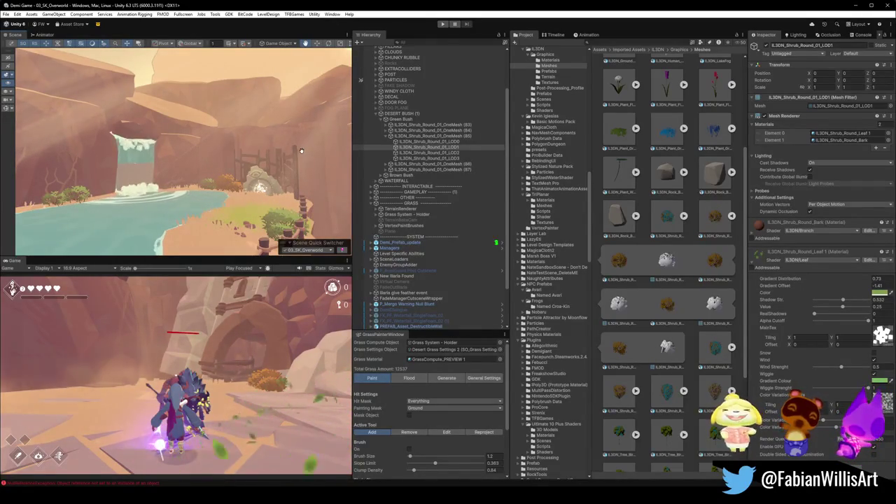
pyautogui.moveTo(220, 204)
pyautogui.mouseDown()
pyautogui.moveTo(116, 230)
pyautogui.moveTo(160, 177)
pyautogui.moveTo(312, 180)
pyautogui.mouseUp()
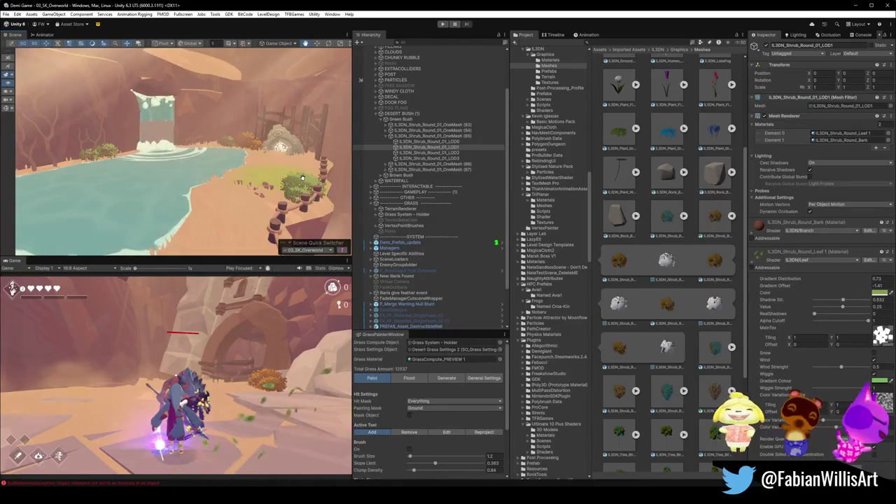
pyautogui.scroll(-3, 302, 178)
pyautogui.scroll(-2, 272, 180)
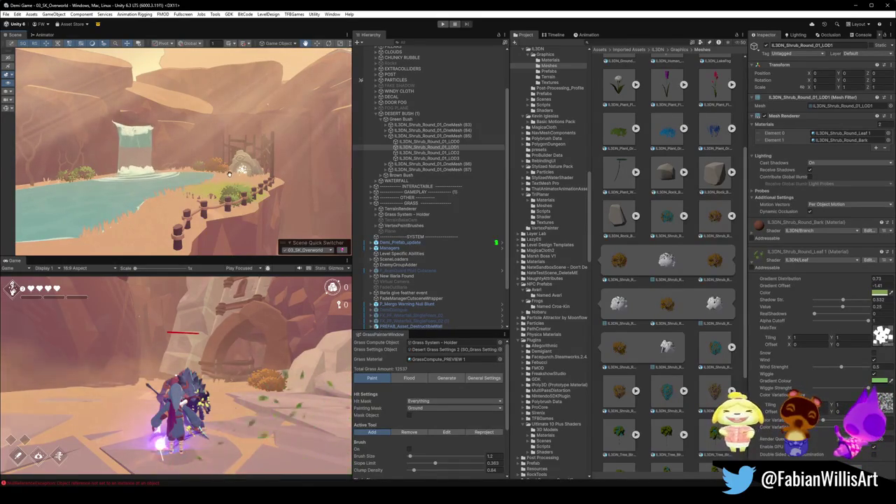
pyautogui.moveTo(227, 173)
pyautogui.mouseDown()
pyautogui.moveTo(200, 189)
pyautogui.moveTo(270, 194)
pyautogui.moveTo(250, 200)
pyautogui.moveTo(197, 191)
pyautogui.moveTo(205, 188)
pyautogui.mouseUp()
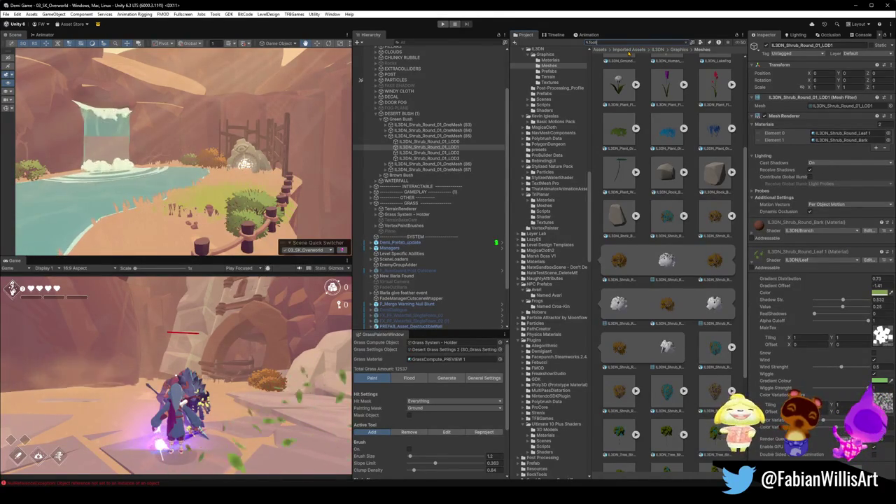
pyautogui.write('bu')
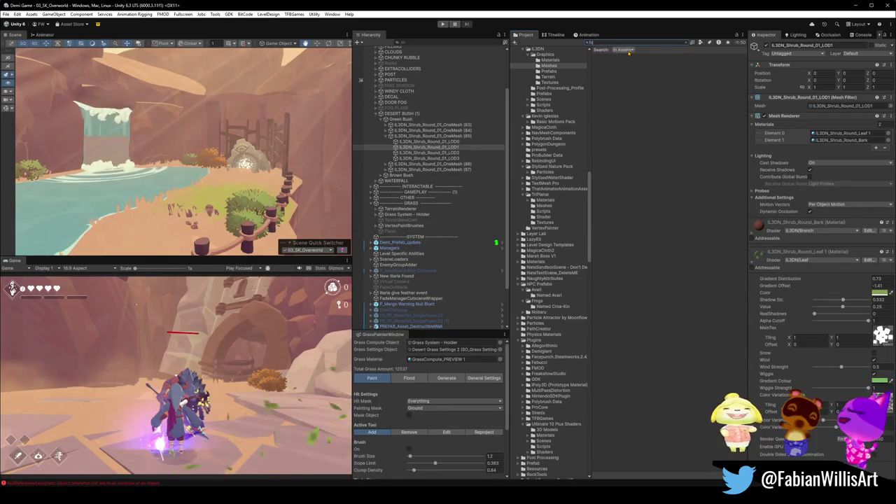
pyautogui.write('iage')
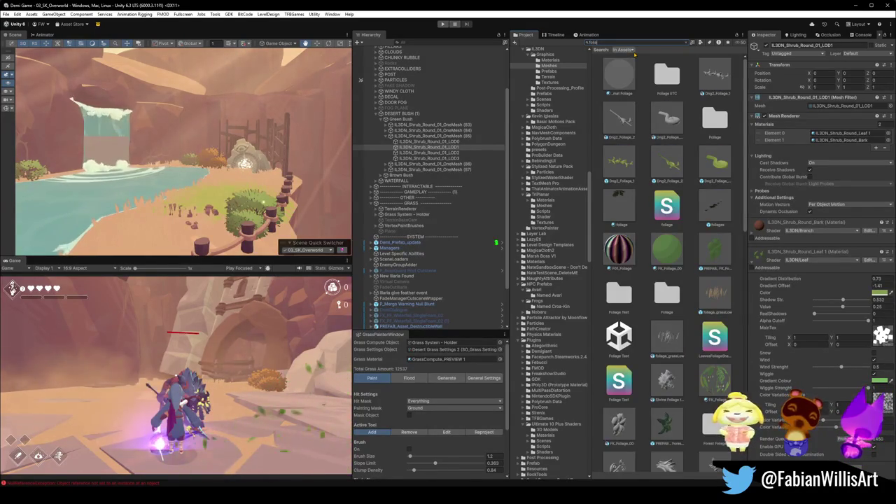
pyautogui.write('ge')
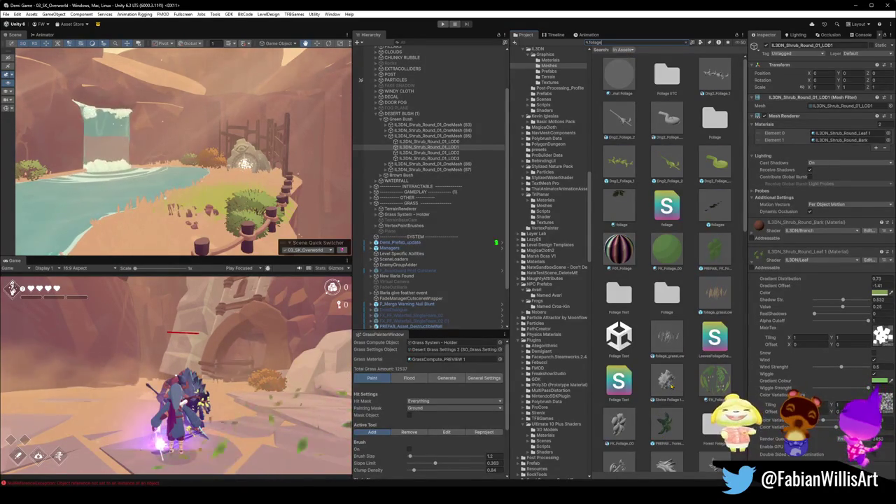
# Step: Test-place the Shrine Foliage object, remove it, and reselect the round shrub's LOD1 mesh
pyautogui.moveTo(178, 210); pyautogui.dragTo(297, 210)
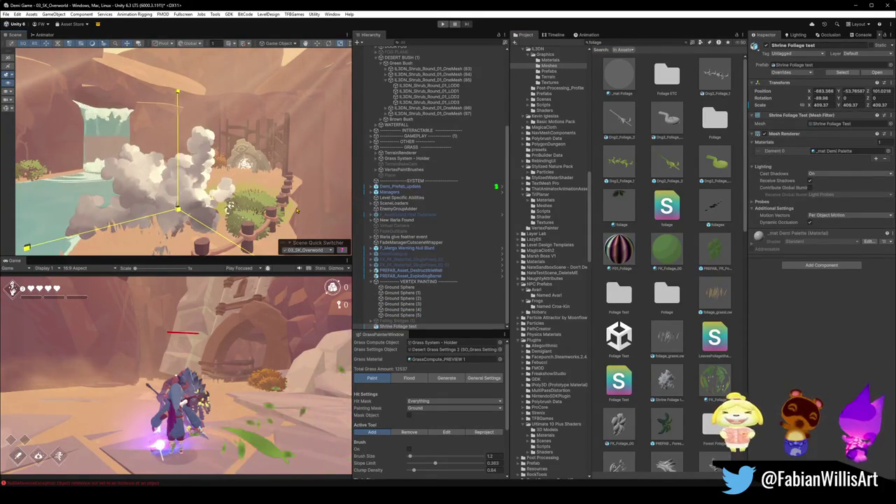
pyautogui.hotkey('ctrl', 'z')
pyautogui.click(288, 210)
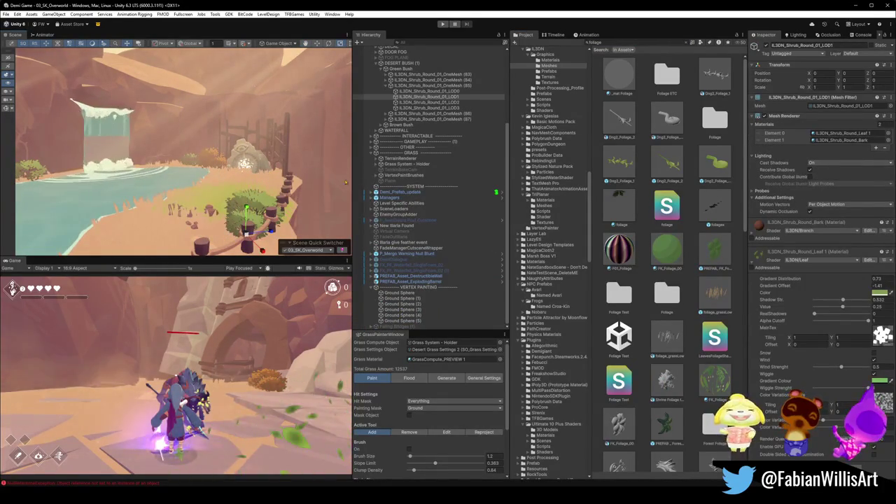
pyautogui.scroll(-4, 682, 413)
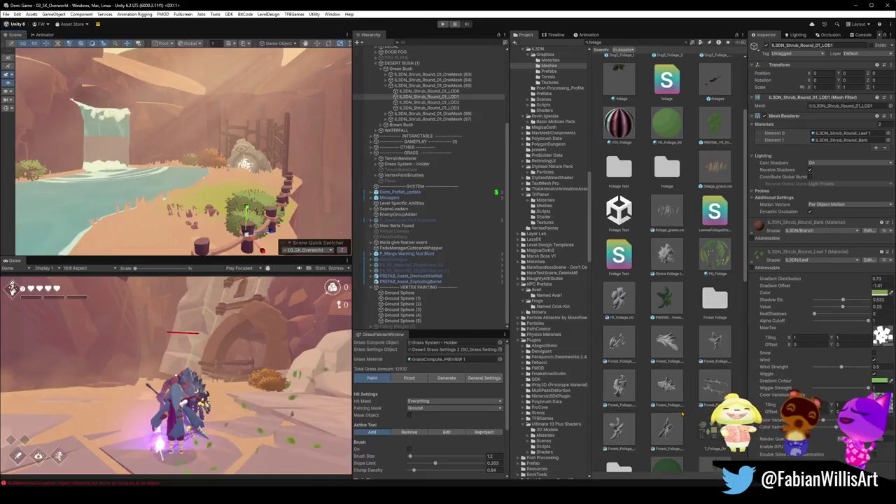
pyautogui.scroll(-4, 679, 399)
# Step: Try out marsh foliage plants in the scene, undoing the first tall one
pyautogui.moveTo(674, 378); pyautogui.dragTo(150, 231)
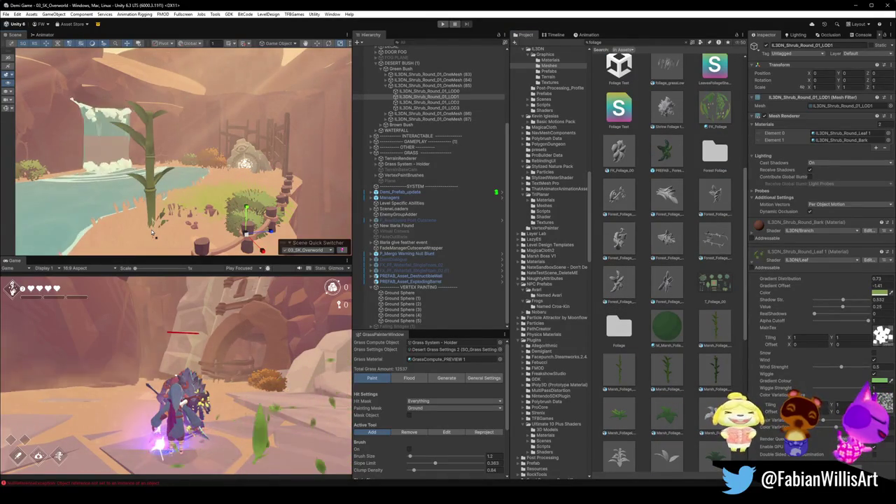
pyautogui.hotkey('ctrl', 'z')
pyautogui.moveTo(619, 413)
pyautogui.mouseDown()
pyautogui.moveTo(420, 301)
pyautogui.moveTo(150, 224)
pyautogui.moveTo(324, 280)
pyautogui.mouseUp()
pyautogui.scroll(-5, 682, 389)
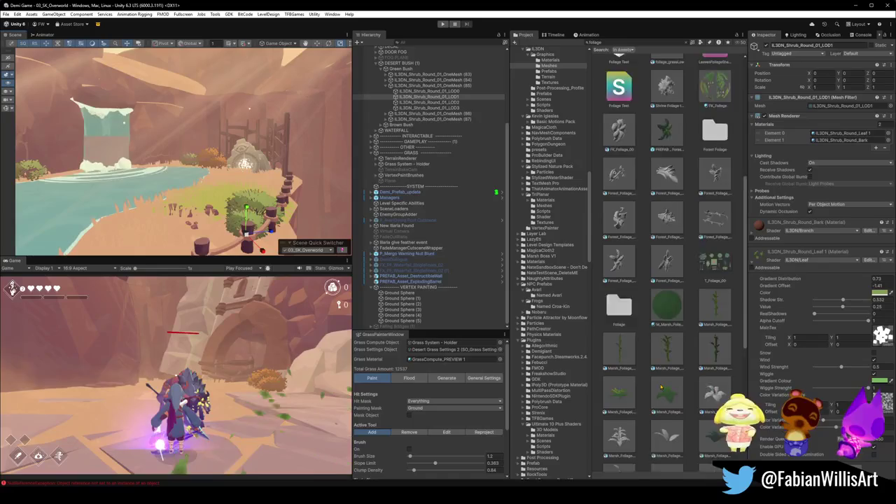
pyautogui.scroll(-5, 683, 389)
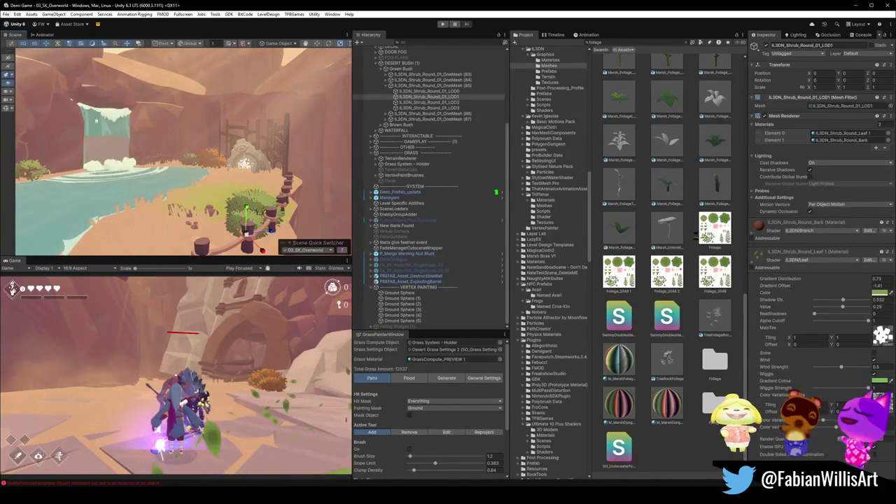
# Step: Scroll the 'foliage' results, place the foliages prefab, and select the round shrub's LOD1 part
pyautogui.scroll(5, 699, 231)
pyautogui.scroll(4, 699, 226)
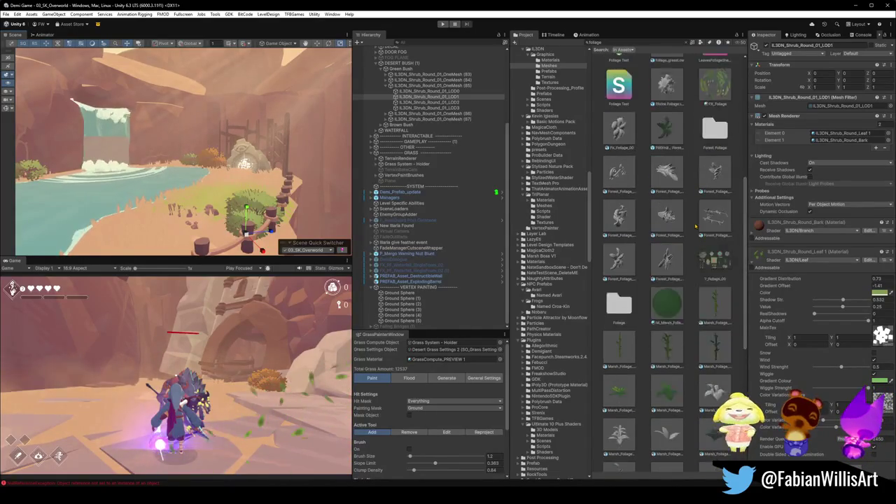
pyautogui.scroll(1, 695, 226)
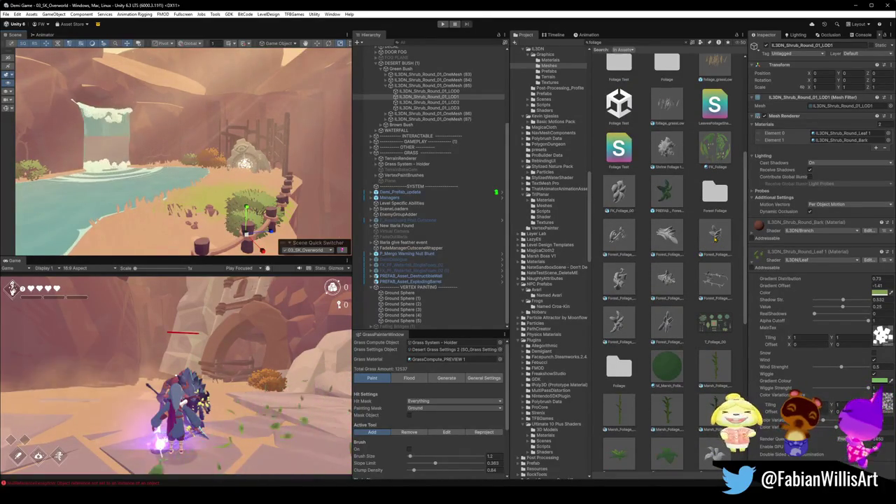
pyautogui.scroll(4, 718, 241)
pyautogui.scroll(1, 712, 240)
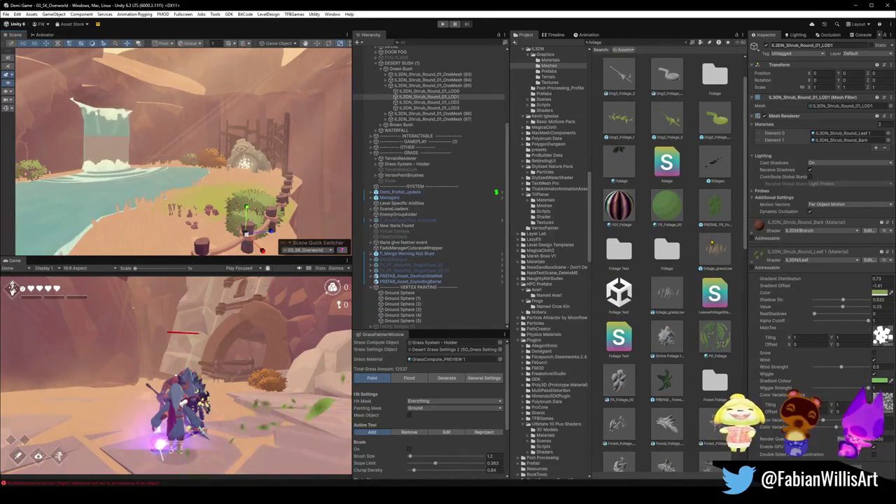
pyautogui.scroll(1, 711, 237)
pyautogui.scroll(1, 710, 234)
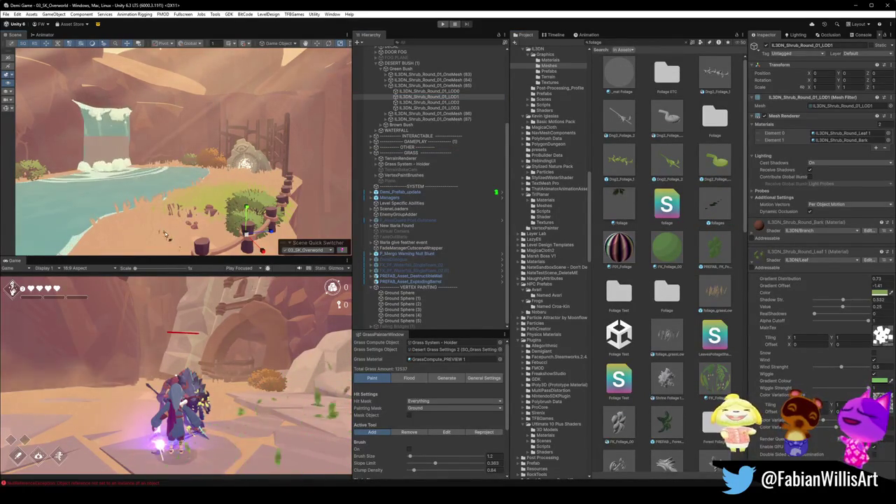
pyautogui.moveTo(166, 234); pyautogui.dragTo(168, 235)
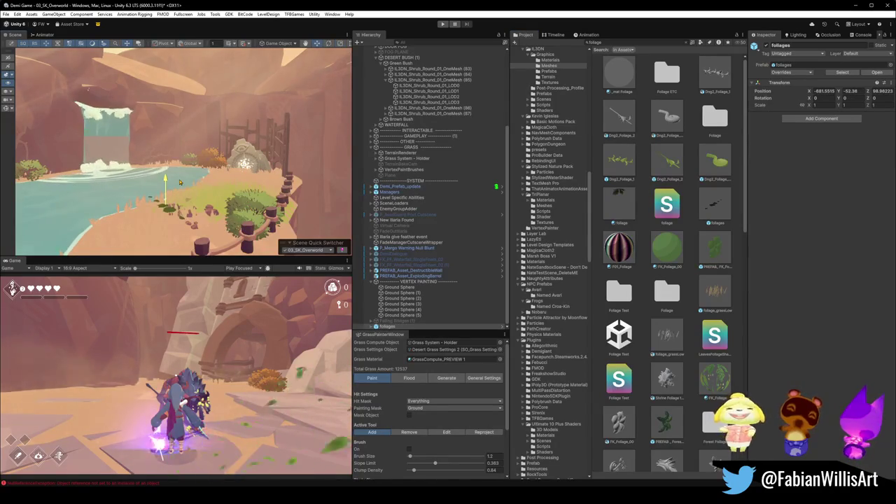
pyautogui.scroll(5, 179, 182)
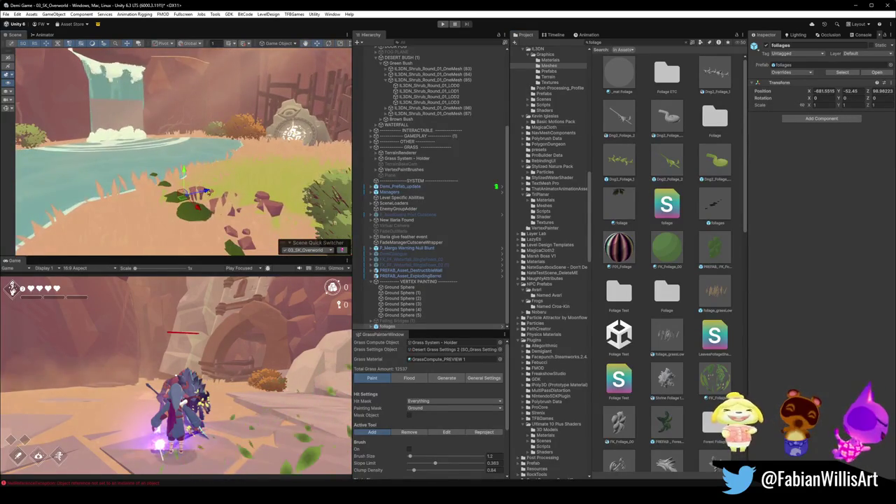
pyautogui.click(256, 183)
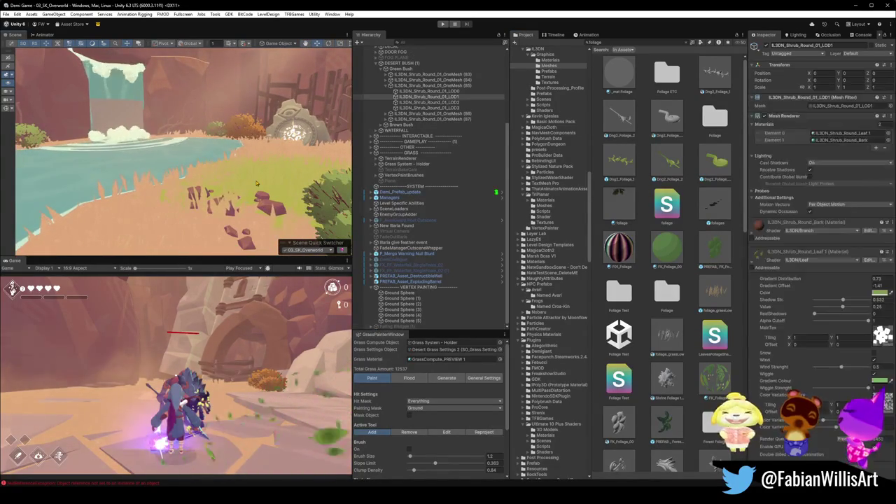
# Step: Frame the shrub beside the waterfall, pick the bush, and open its LOD2 leaf colour
pyautogui.press('f')
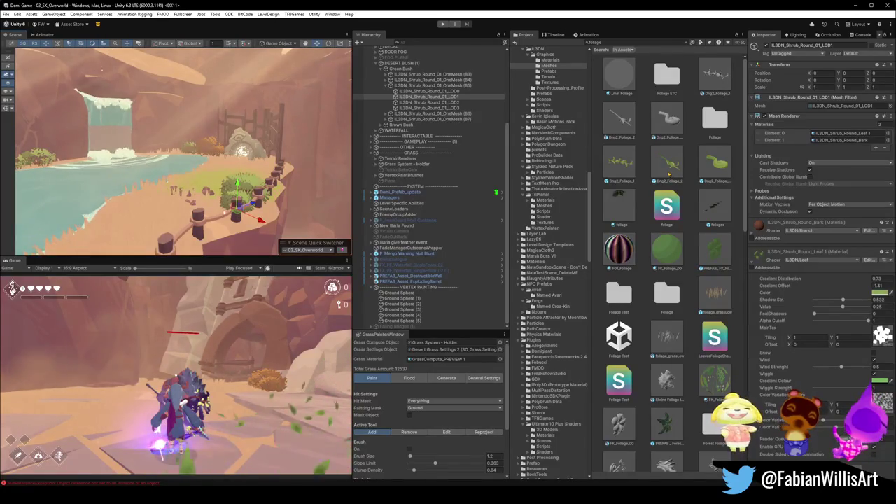
pyautogui.click(643, 44)
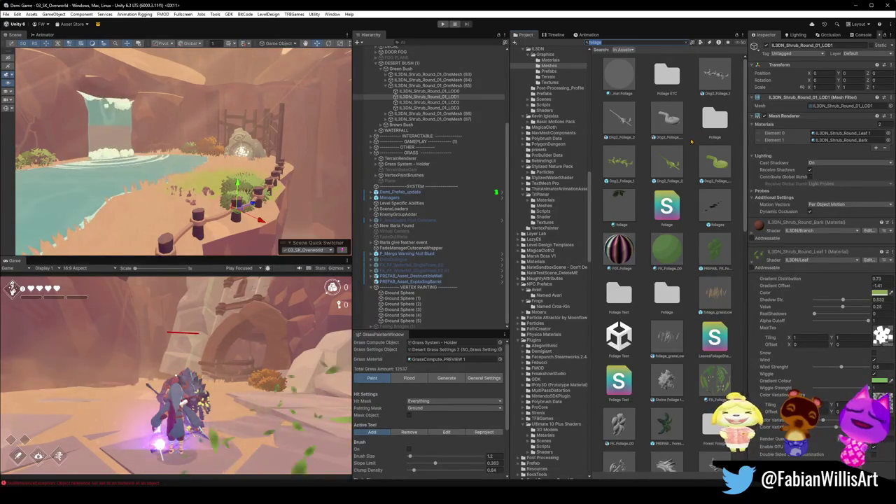
pyautogui.click(690, 137)
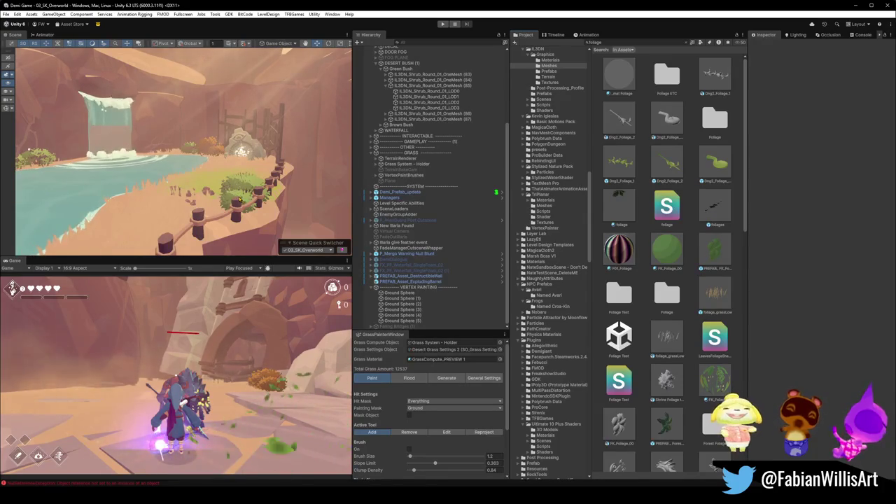
pyautogui.click(243, 176)
pyautogui.moveTo(245, 175)
pyautogui.mouseDown()
pyautogui.moveTo(224, 178)
pyautogui.moveTo(250, 182)
pyautogui.mouseUp()
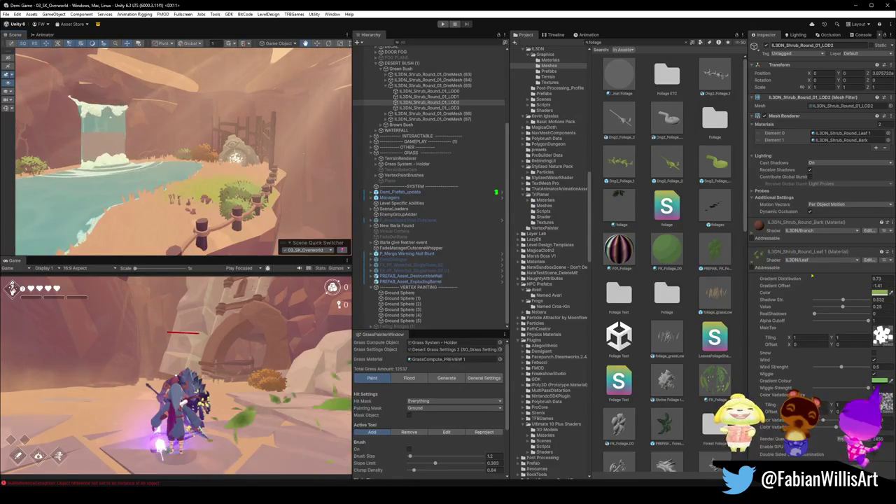
pyautogui.click(880, 293)
# Step: Darken the IL3DN_Shrub_Round_Leaf colour slightly and recentre the view on the waterfall
pyautogui.moveTo(853, 301); pyautogui.dragTo(849, 302)
pyautogui.moveTo(203, 129)
pyautogui.mouseDown()
pyautogui.moveTo(153, 138)
pyautogui.moveTo(175, 172)
pyautogui.mouseUp()
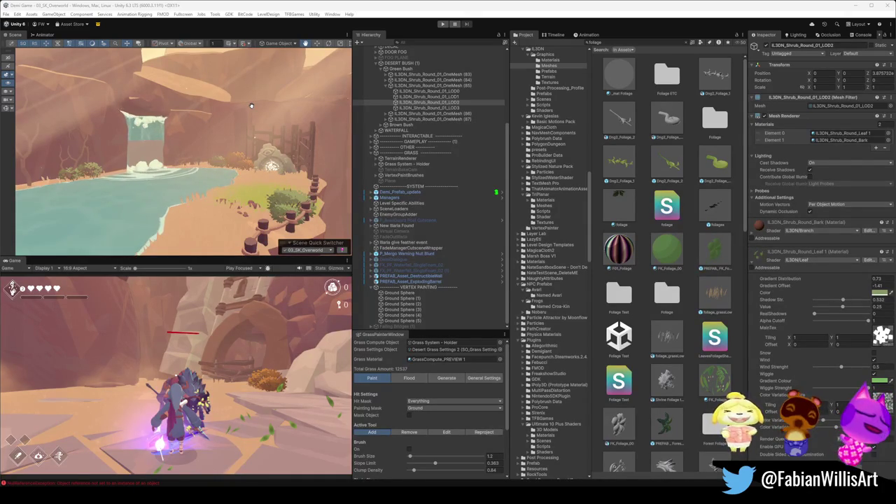
pyautogui.click(317, 249)
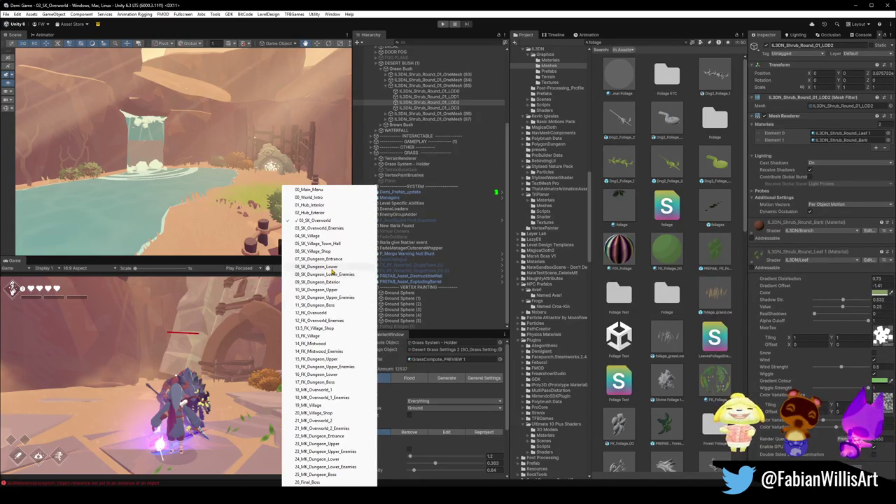
# Step: Stay in 03_SK_Overworld, re-angle the view on the waterfall pool, and select the Ground Sphere brush
pyautogui.click(597, 355)
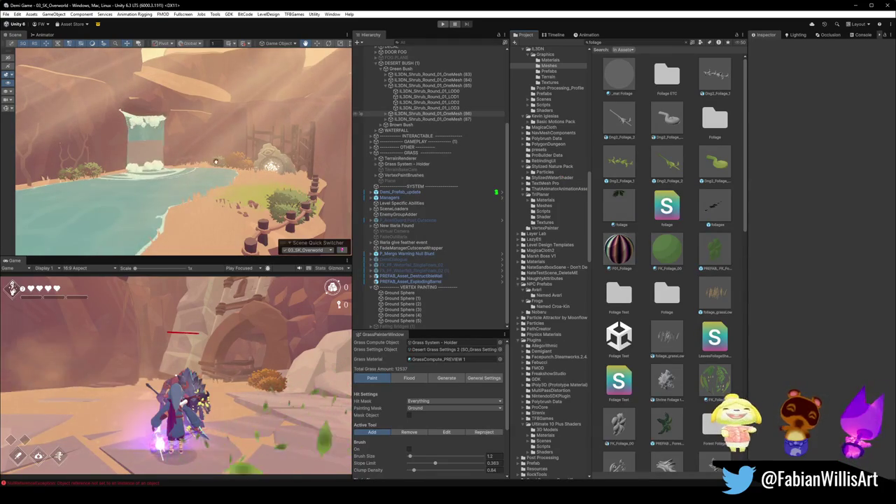
pyautogui.scroll(-5, 221, 164)
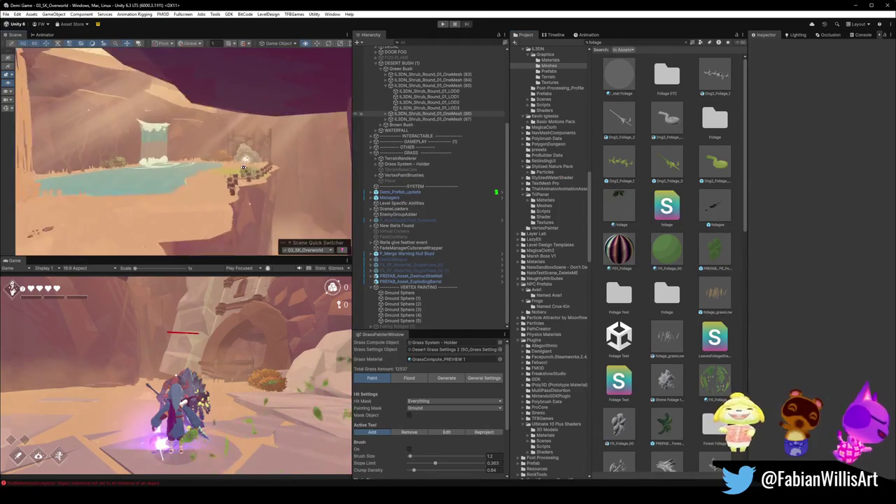
pyautogui.moveTo(266, 152); pyautogui.dragTo(279, 147)
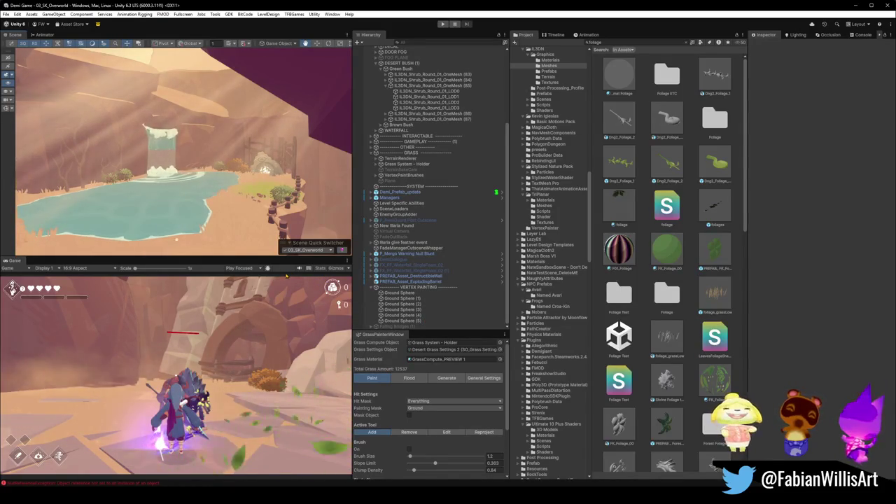
pyautogui.click(402, 292)
# Step: Set the Ground Sphere JC Vertex Brush paint colour to green
pyautogui.moveTo(210, 175)
pyautogui.mouseDown()
pyautogui.moveTo(252, 201)
pyautogui.moveTo(278, 173)
pyautogui.moveTo(297, 223)
pyautogui.mouseUp()
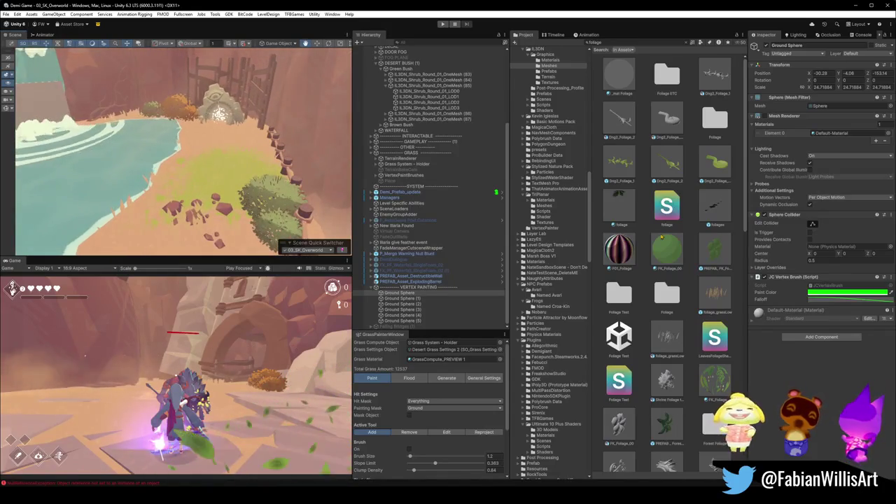
pyautogui.click(826, 294)
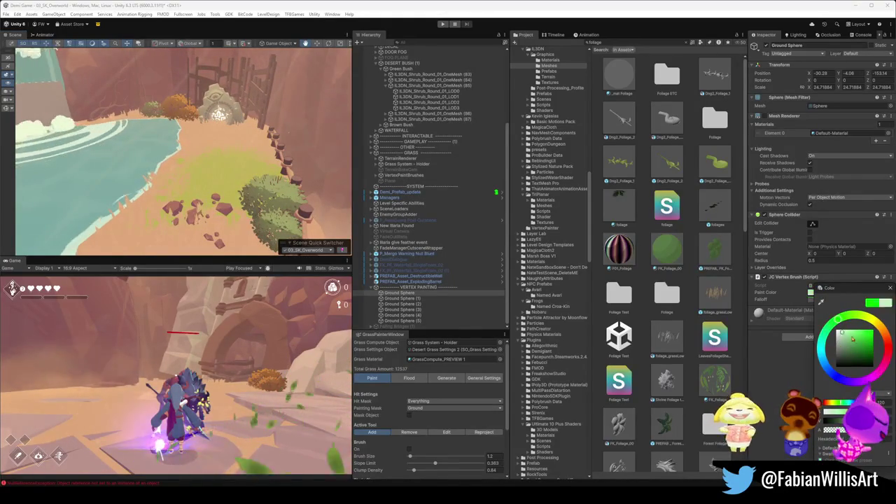
pyautogui.click(809, 306)
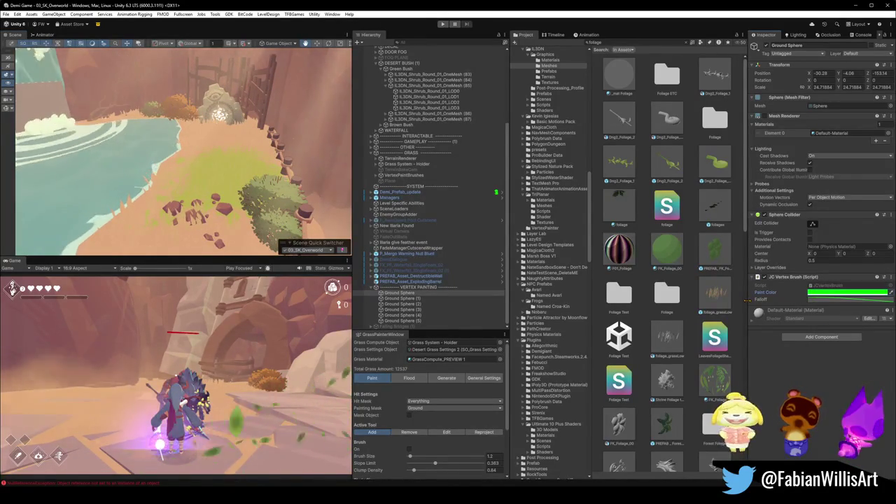
# Step: Select the floor.001 ground mesh to show its SK_GroundSplat material
pyautogui.moveTo(325, 199); pyautogui.dragTo(247, 159)
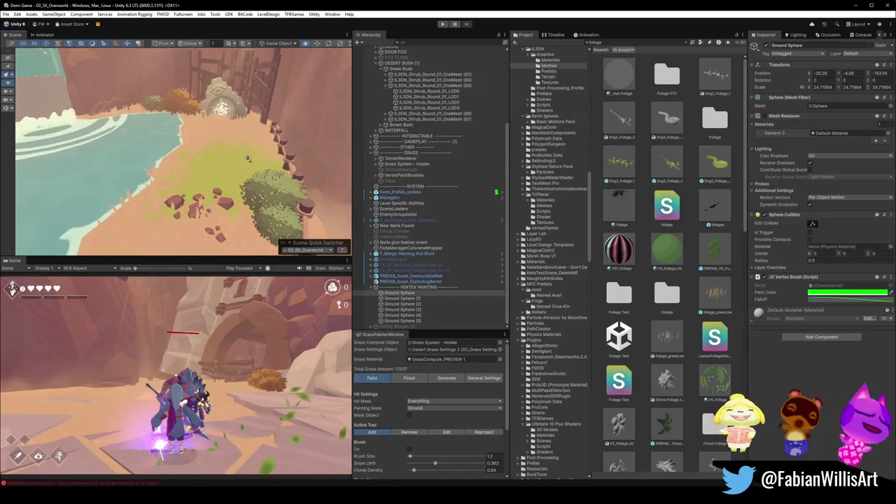
pyautogui.click(201, 187)
pyautogui.click(196, 187)
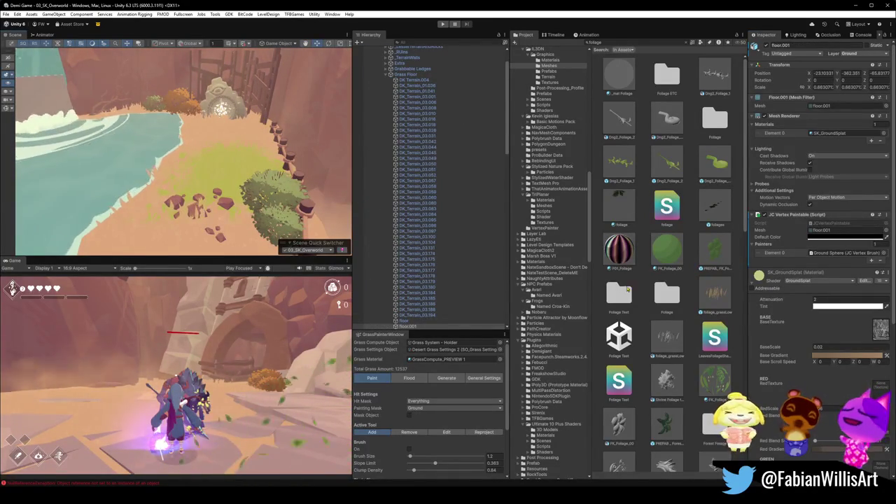
# Step: Recolour the Green Gradient's 100% key toward pale yellow-green, then select the 0% key
pyautogui.scroll(-5, 824, 367)
pyautogui.click(846, 303)
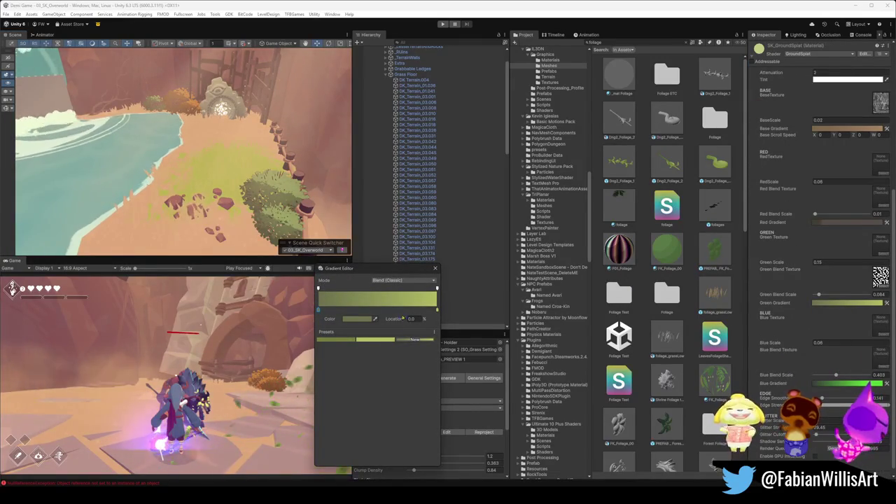
pyautogui.click(437, 312)
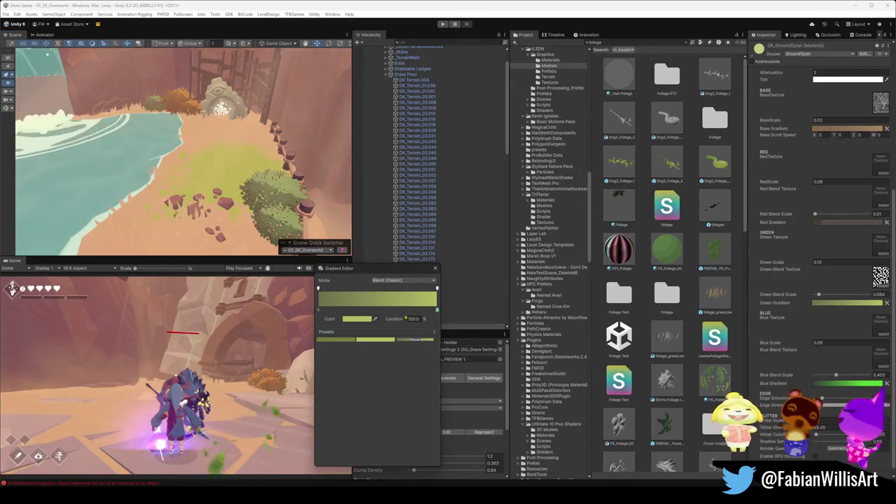
pyautogui.click(359, 320)
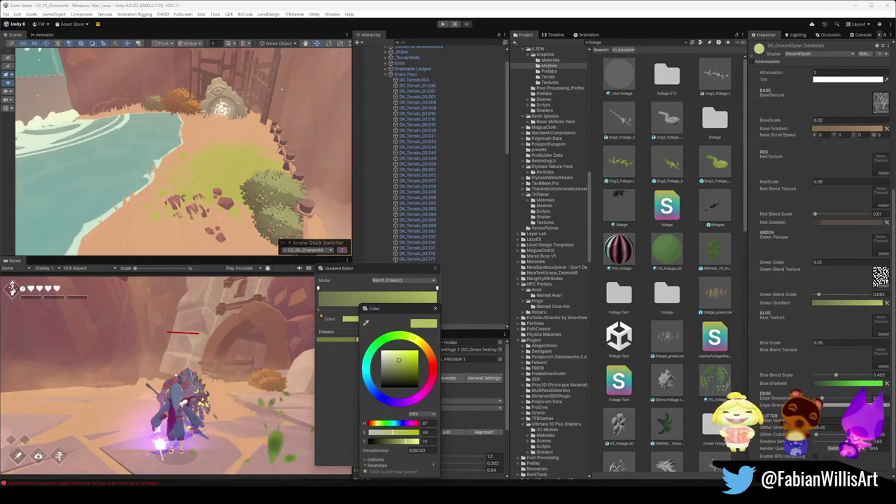
pyautogui.click(319, 310)
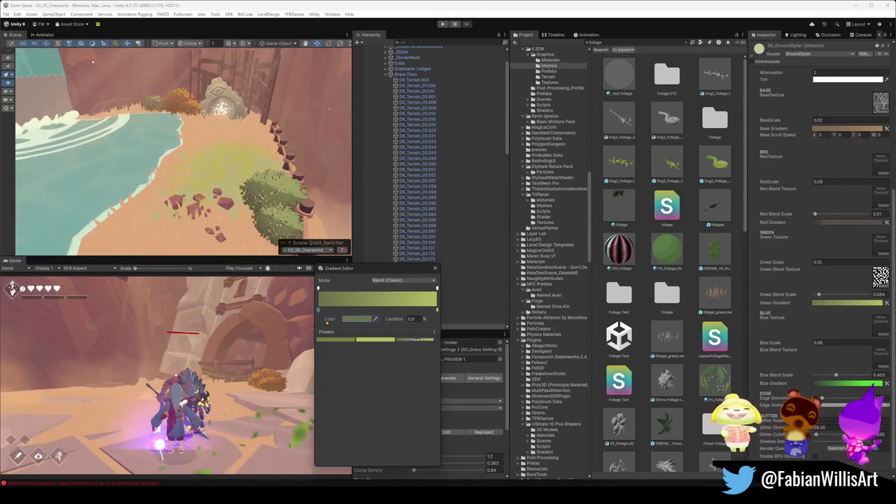
pyautogui.click(437, 310)
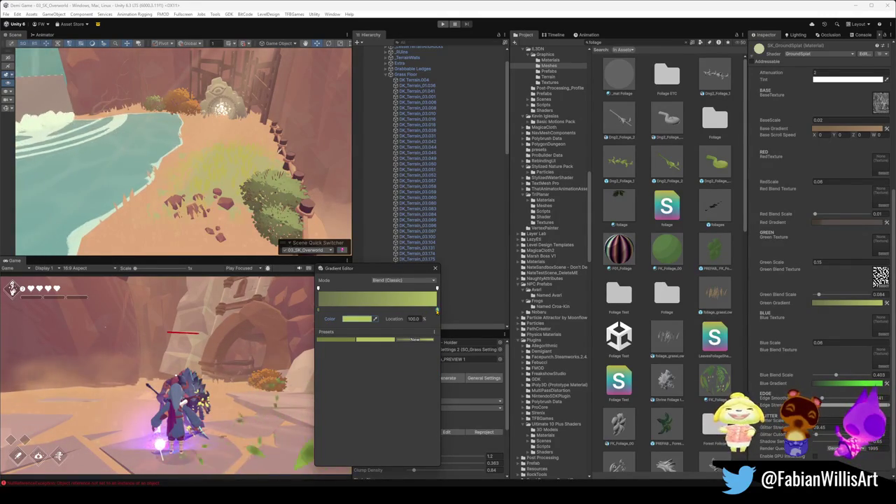
pyautogui.click(374, 311)
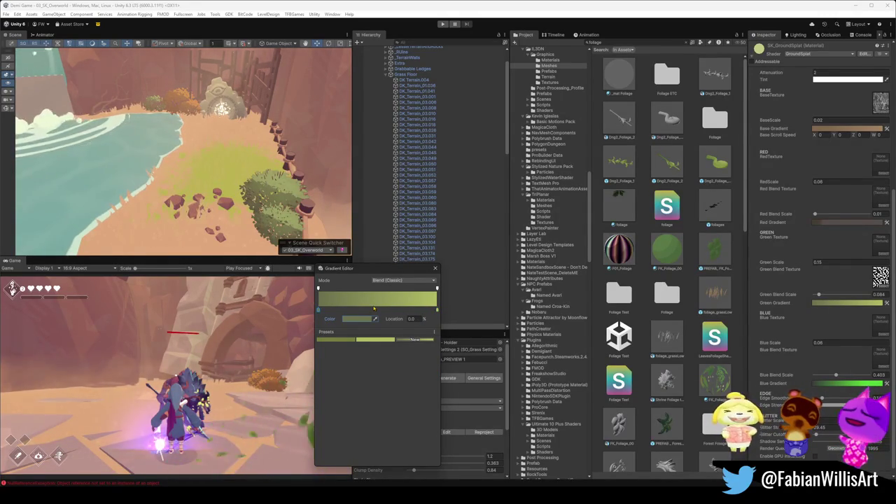